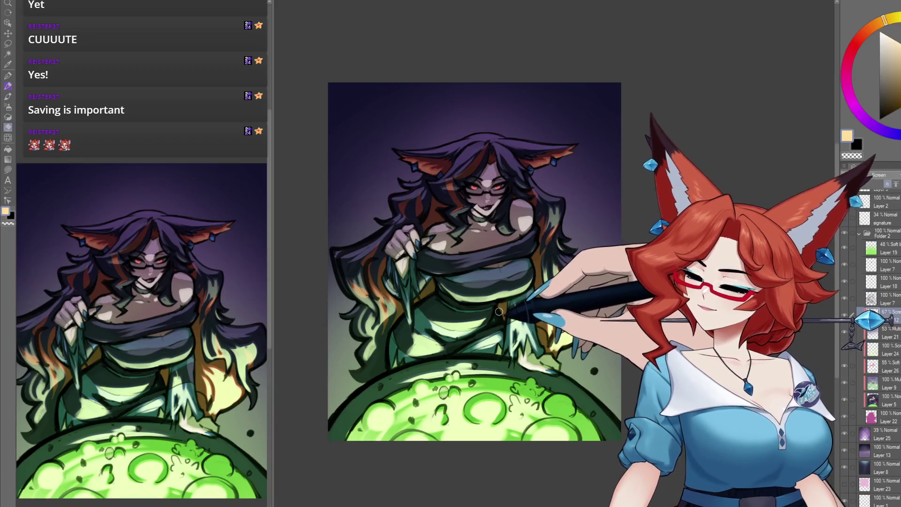
Enlarge the brush, then paint and blend deeper shadows across the witch's chest and dress.
key("]")
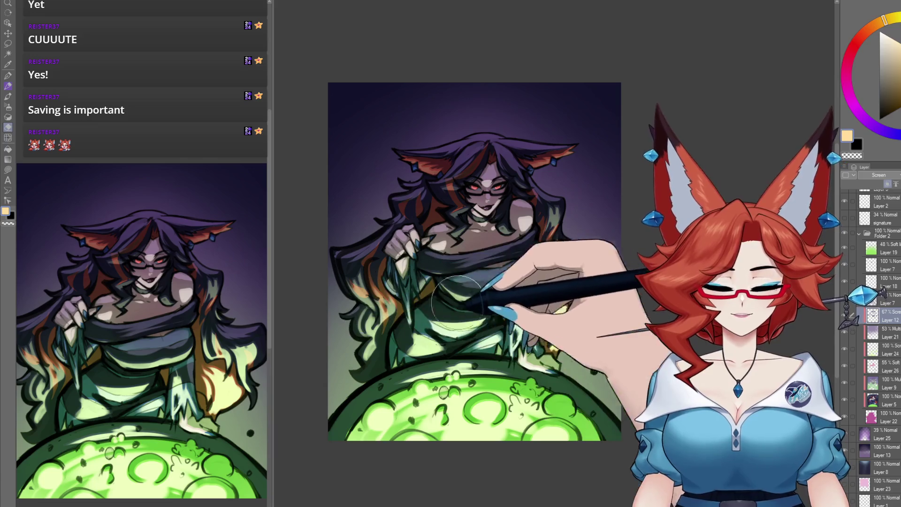
left_click_drag(442, 263, 438, 265)
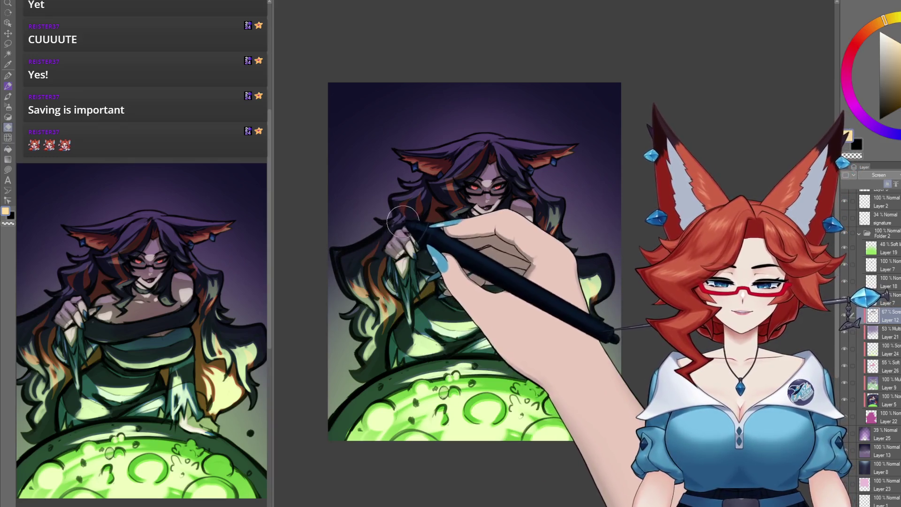
left_click_drag(487, 257, 480, 276)
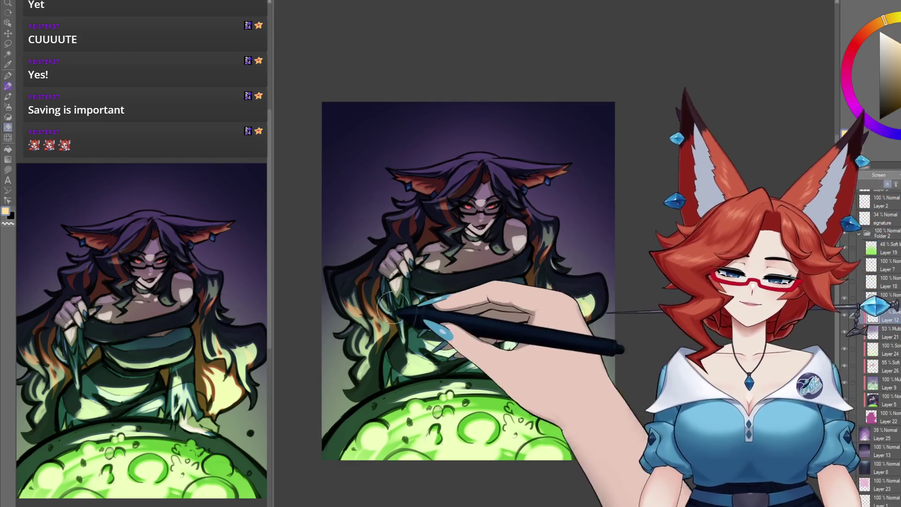
key("b")
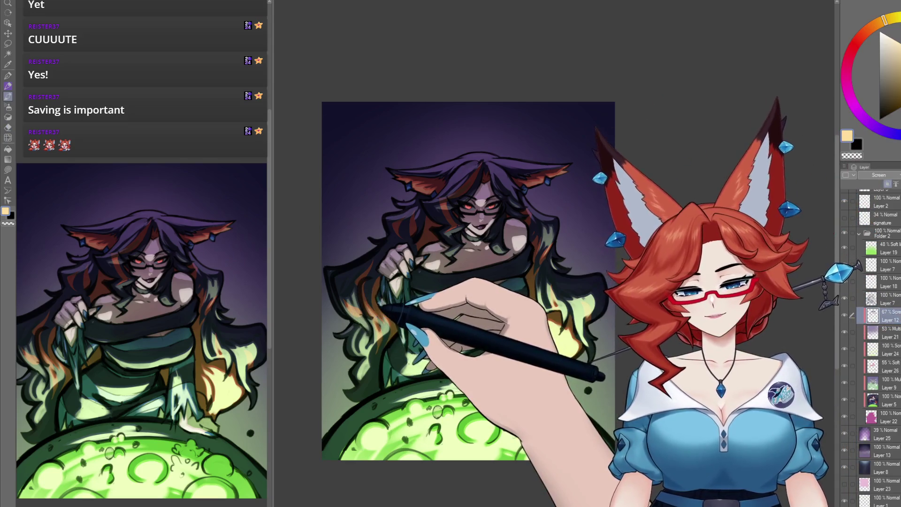
left_click_drag(373, 317, 379, 317)
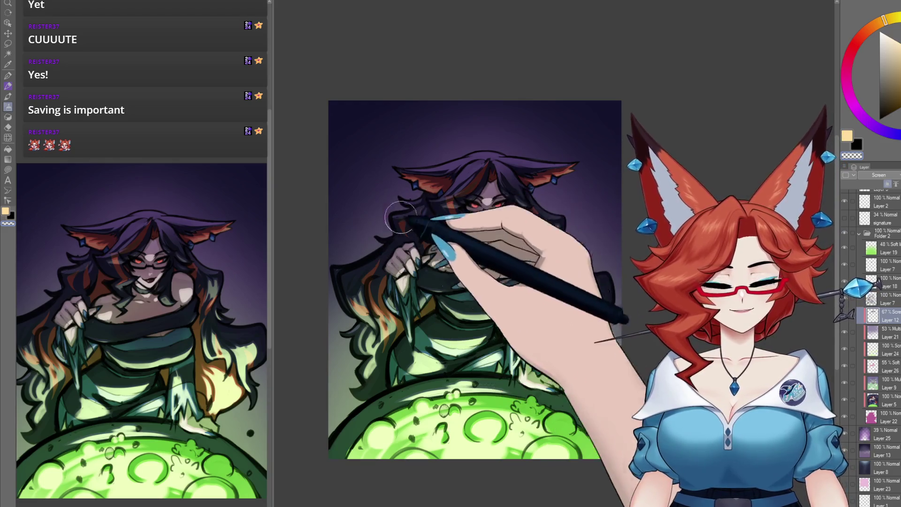
left_click_drag(639, 303, 629, 273)
scroll(630, 274, "down", 2)
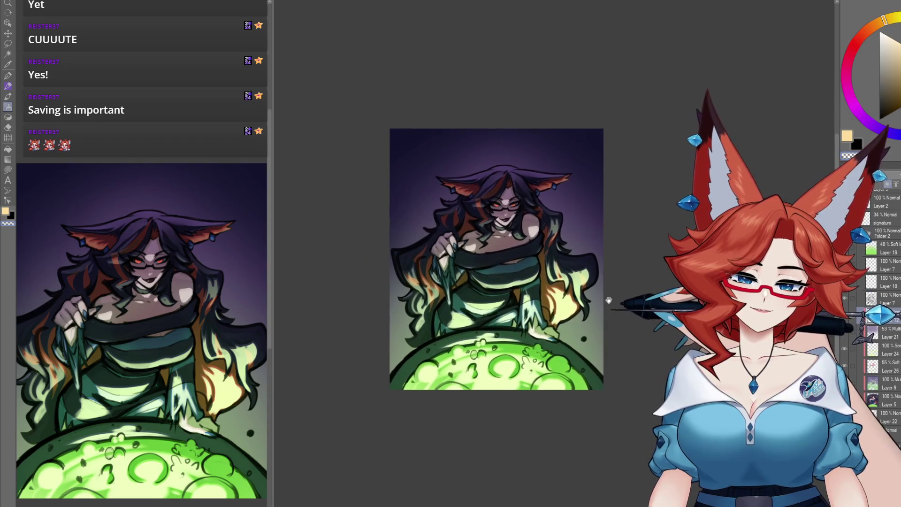
scroll(607, 301, "up", 2)
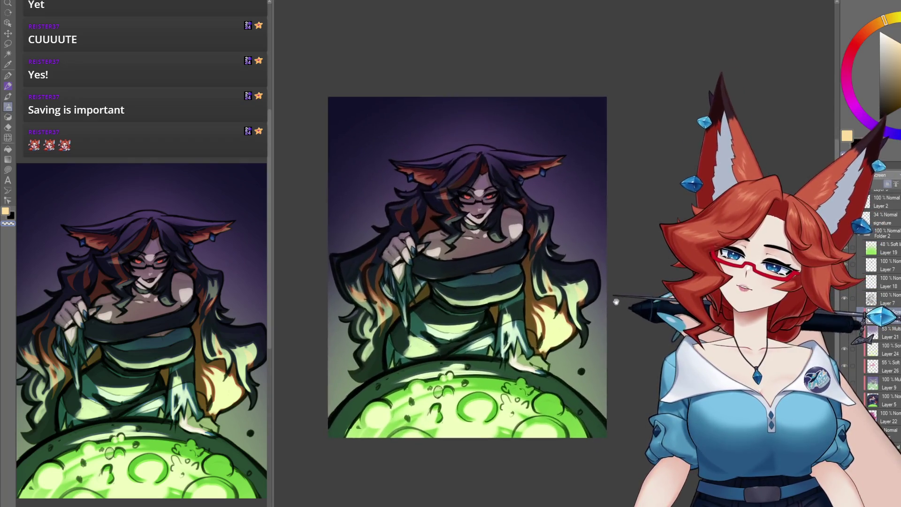
scroll(608, 305, "down", 1)
left_click_drag(609, 308, 599, 303)
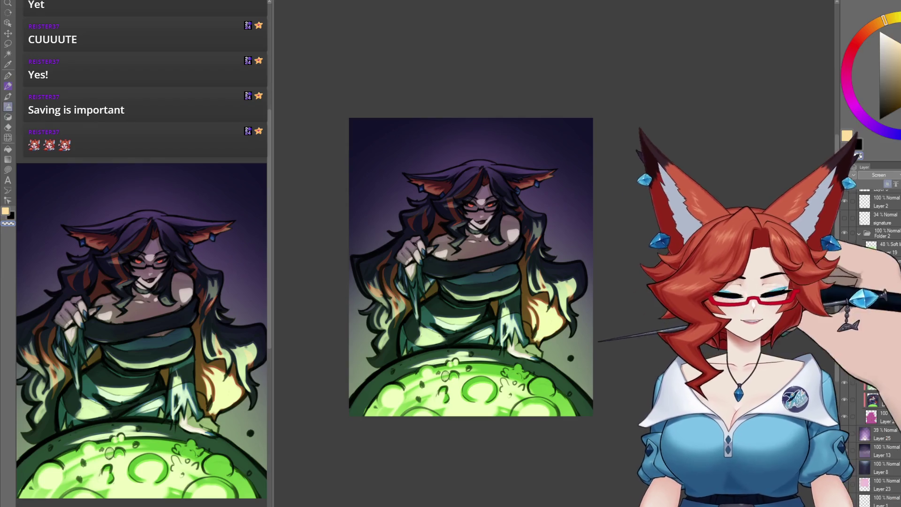
scroll(877, 329, "up", 1)
scroll(873, 305, "up", 5)
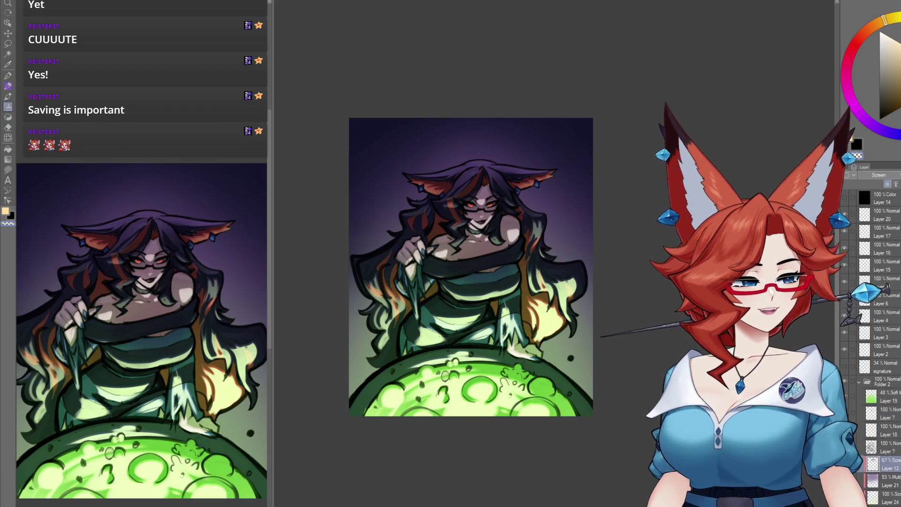
left_click(845, 200)
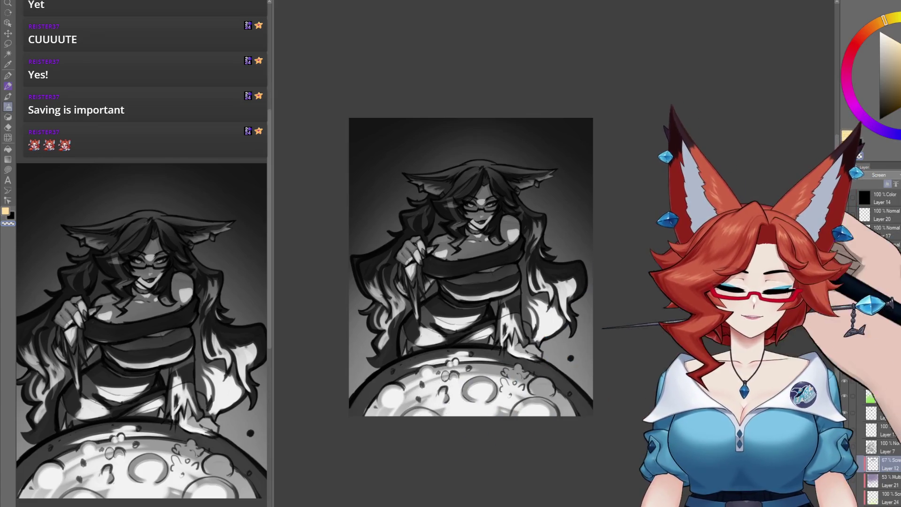
left_click(846, 198)
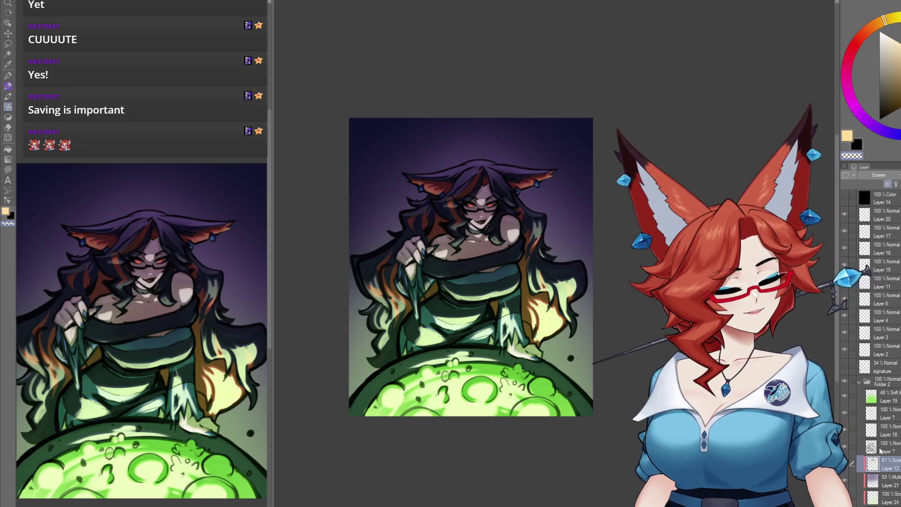
Toggle Layer 7 and Layer 19 off and on to compare the glow, then select the Normal-mode layer.
left_click(849, 450)
left_click(848, 449)
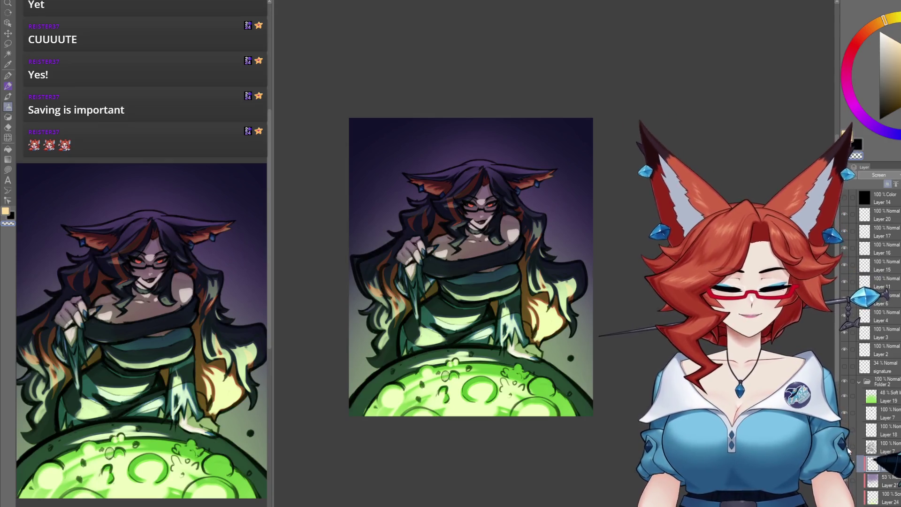
left_click(843, 399)
left_click(843, 399)
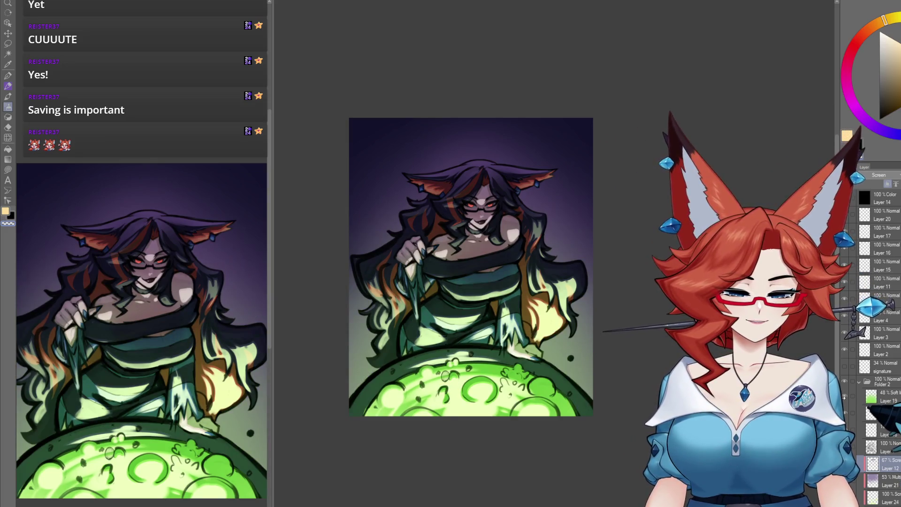
left_click(844, 400)
left_click(844, 400)
left_click(897, 447)
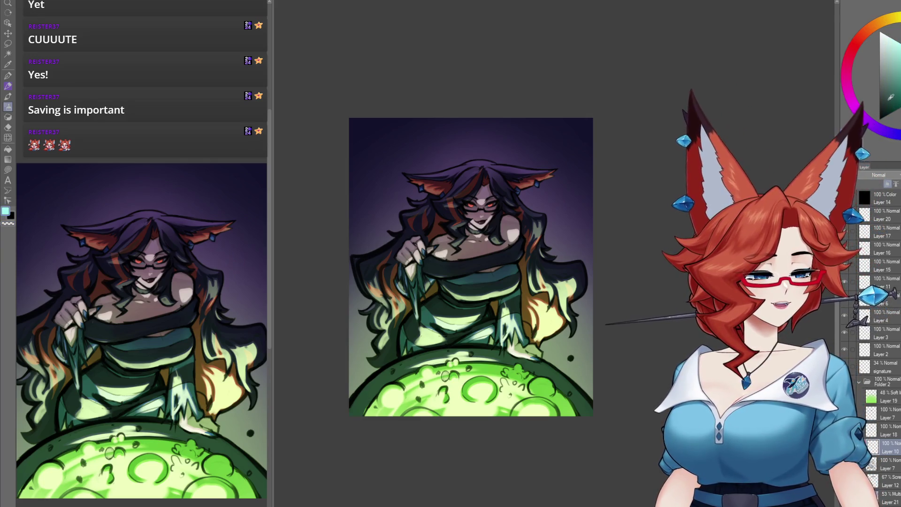
left_click_drag(499, 438, 489, 392)
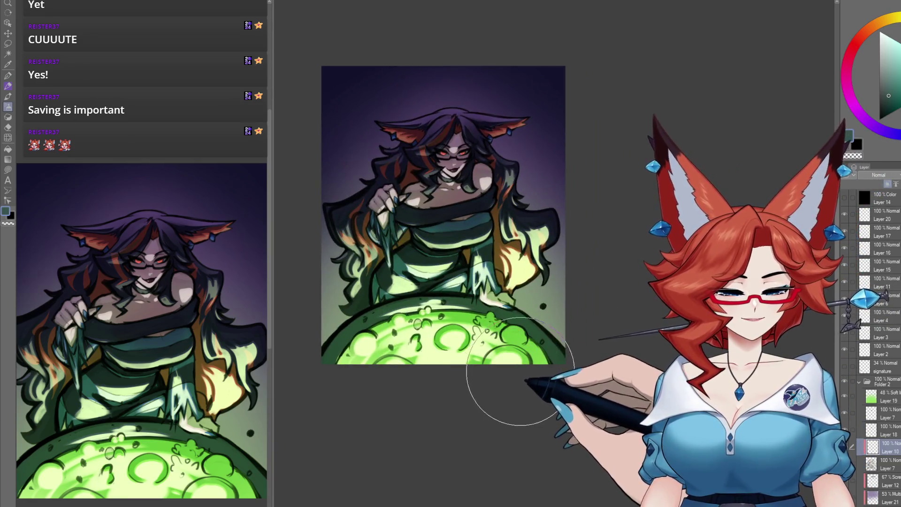
Enlarge the brush, zoom in on the cauldron, and draw white swirl and bubble outlines over its brew.
key("bracketright")
key("bracketright")
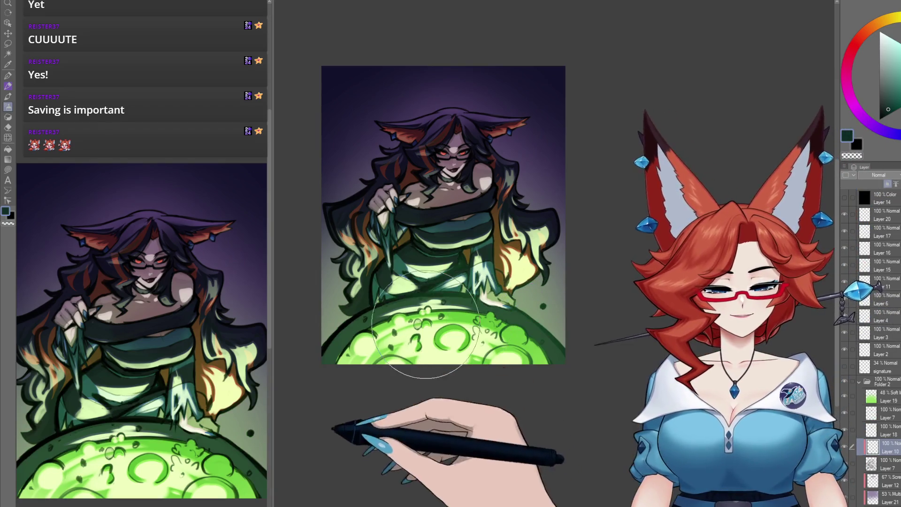
mouse_move(525, 422)
left_mouse_down()
mouse_move(526, 431)
mouse_move(535, 427)
left_mouse_up()
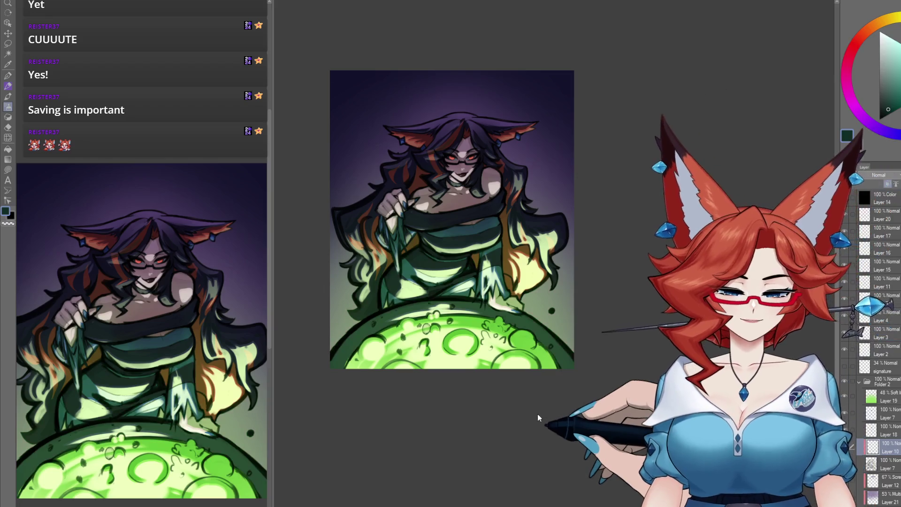
mouse_move(538, 409)
left_mouse_down()
mouse_move(557, 401)
mouse_move(594, 418)
left_mouse_up()
mouse_move(563, 366)
left_mouse_down()
mouse_move(618, 386)
mouse_move(641, 379)
left_mouse_up()
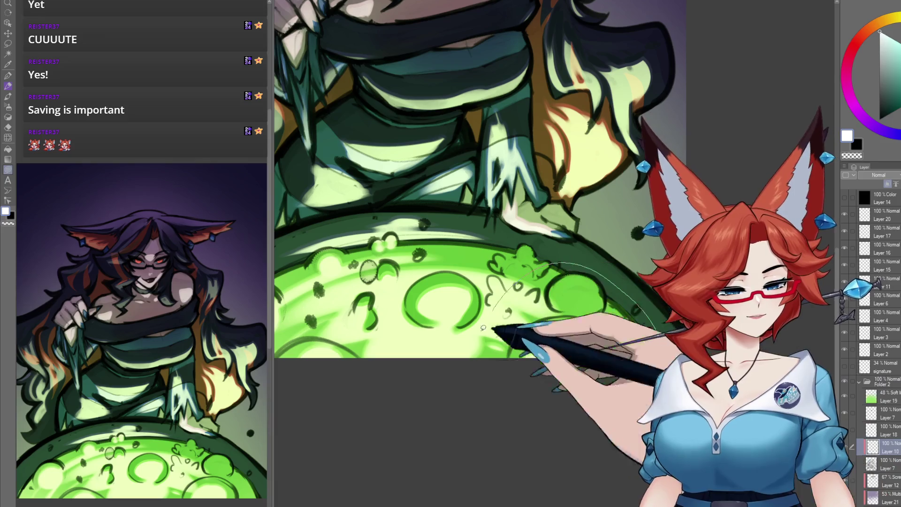
mouse_move(509, 465)
left_mouse_down()
mouse_move(558, 412)
mouse_move(603, 294)
left_mouse_up()
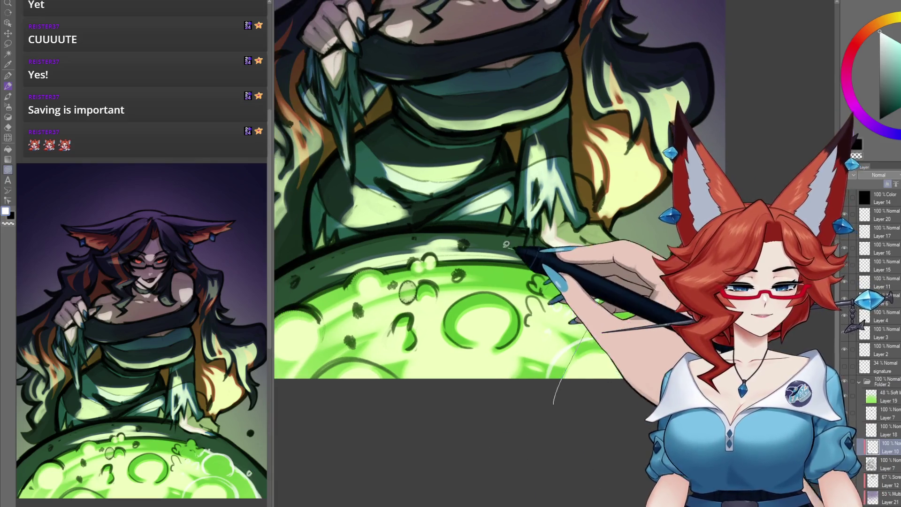
left_click_drag(426, 416, 538, 406)
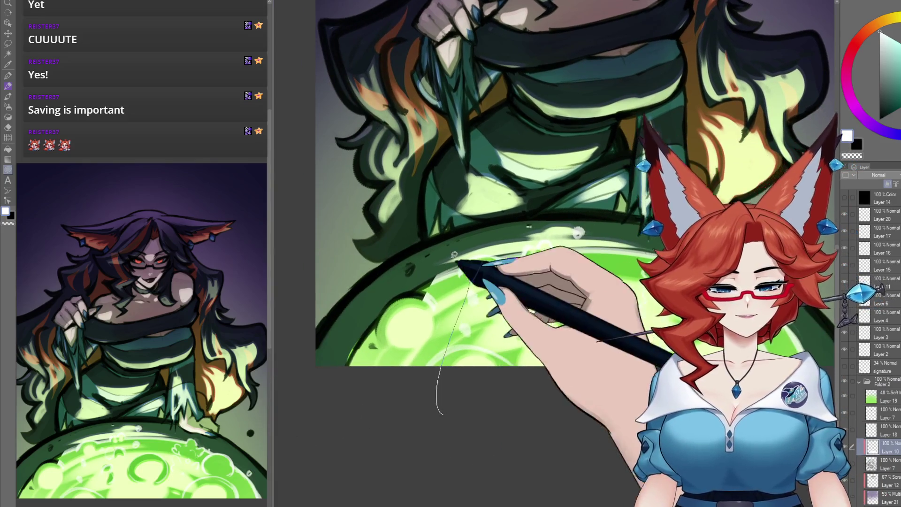
scroll(509, 371, "down", 3)
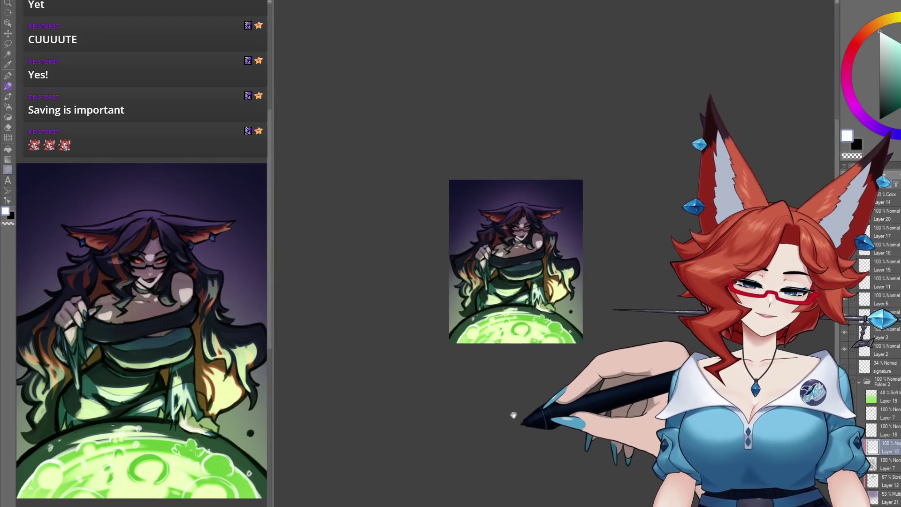
scroll(521, 397, "up", 4)
left_click_drag(532, 387, 515, 411)
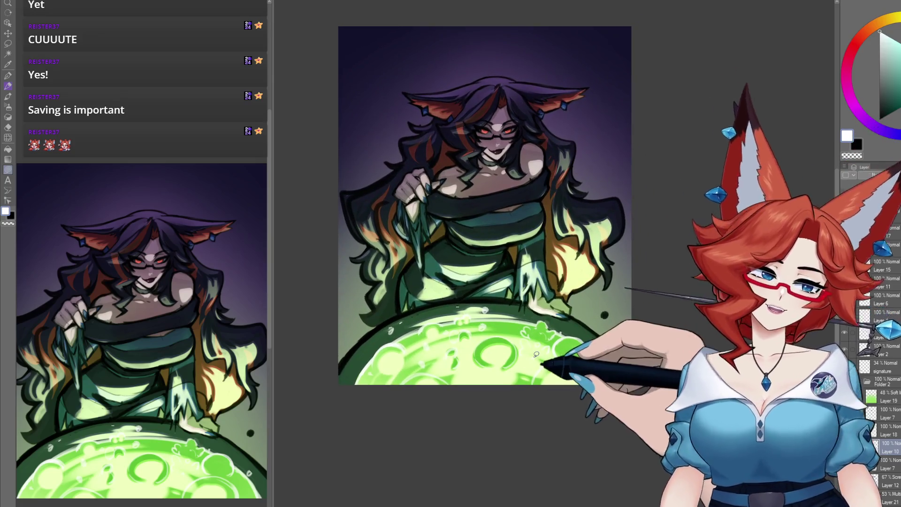
Fill the locked swirl-and-bubble layer with orange, then refill it with dark green.
left_click(890, 45)
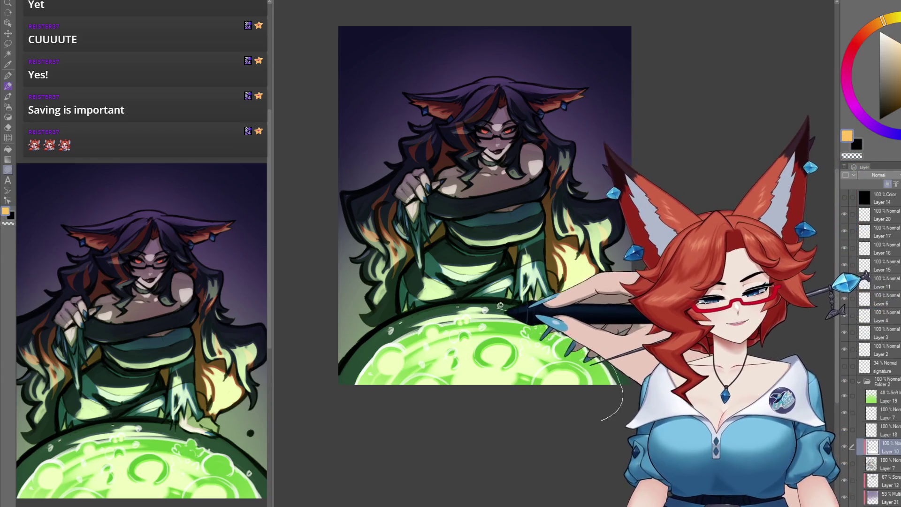
key("alt+Delete")
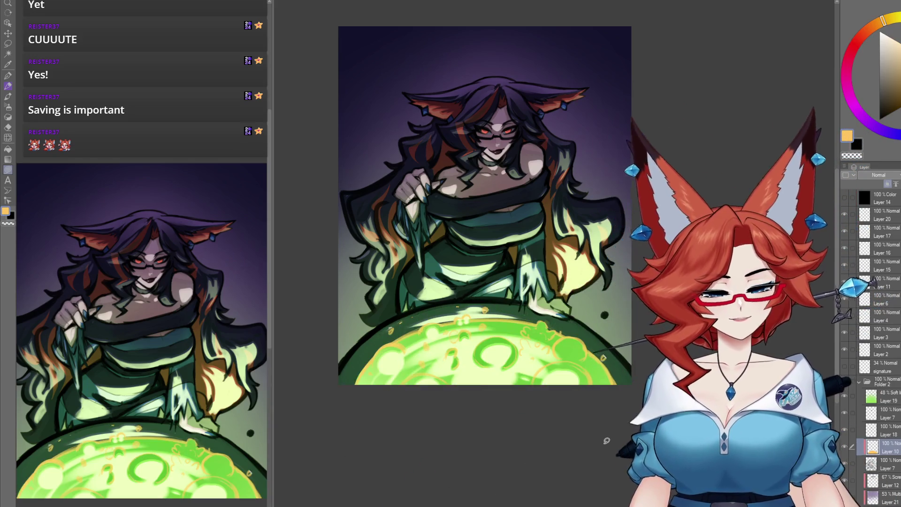
left_click(895, 76)
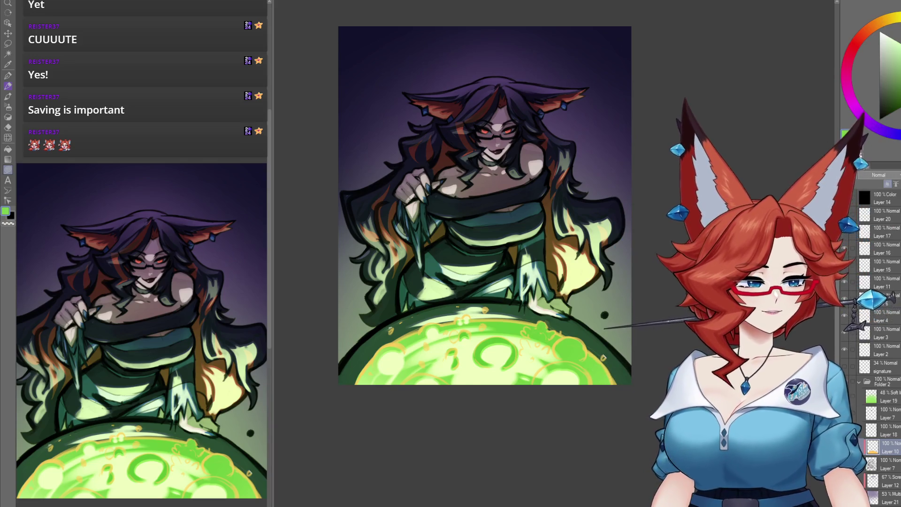
left_click(899, 97)
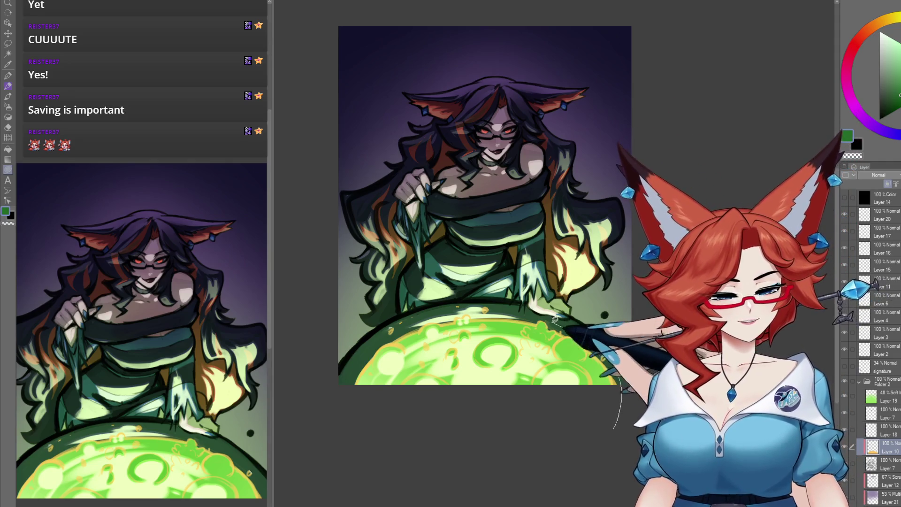
key("alt+BackSpace")
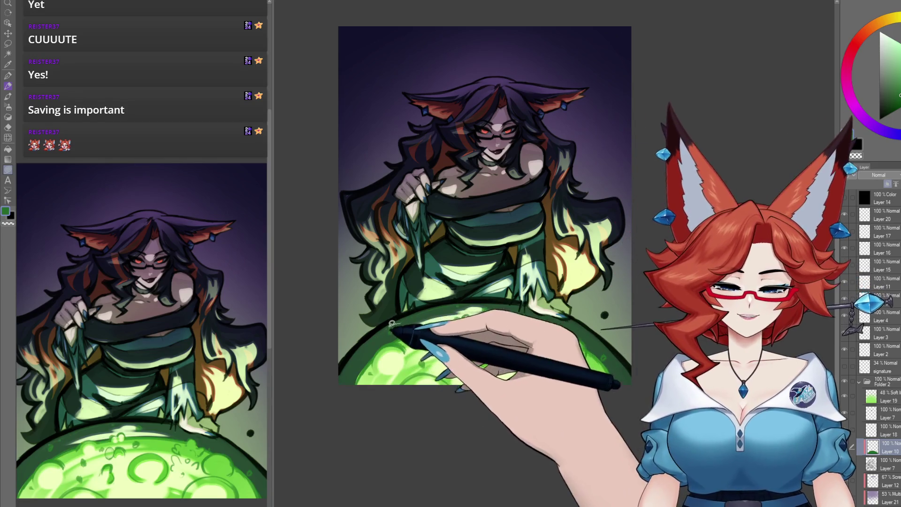
mouse_move(464, 389)
left_mouse_down()
mouse_move(519, 383)
mouse_move(518, 417)
mouse_move(497, 413)
left_mouse_up()
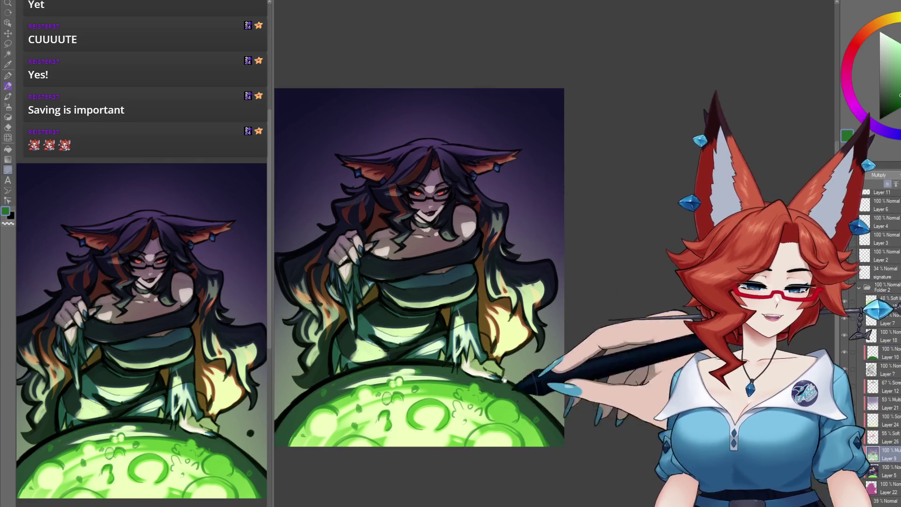
scroll(487, 334, "up", 5)
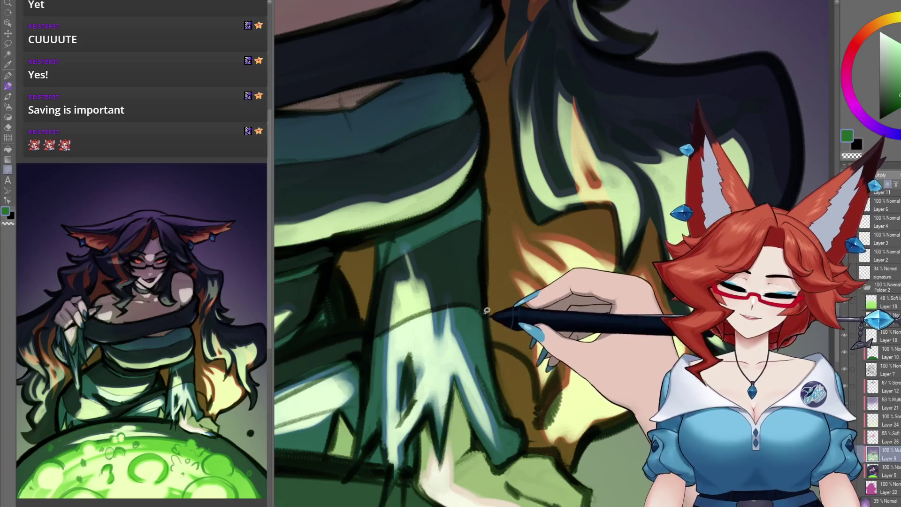
Sample dark teal from the dress and paint over the hanging dress strands and flame hair.
key("b")
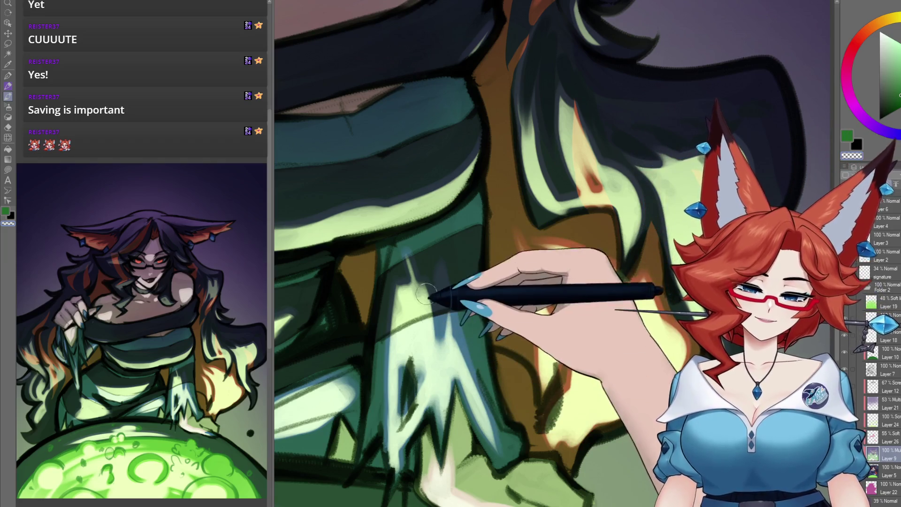
mouse_move(402, 261)
left_mouse_down()
mouse_move(513, 322)
mouse_move(467, 236)
left_mouse_up()
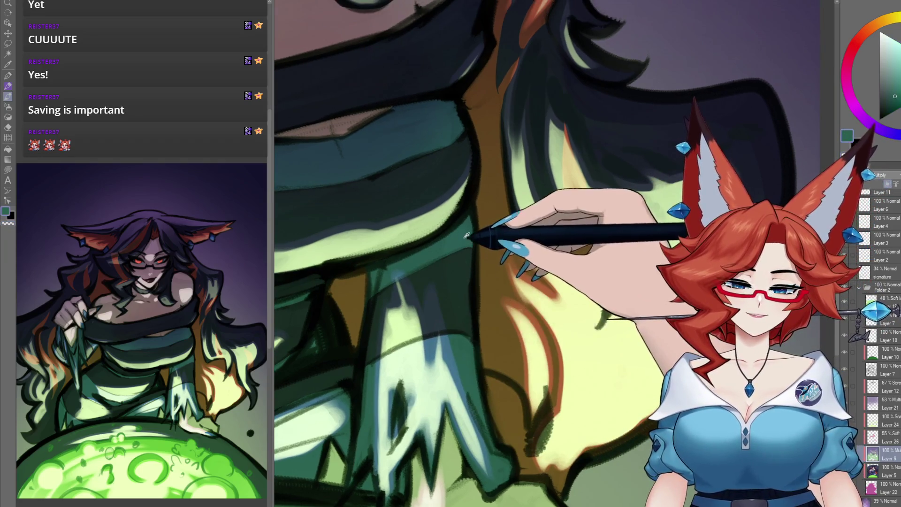
key("i")
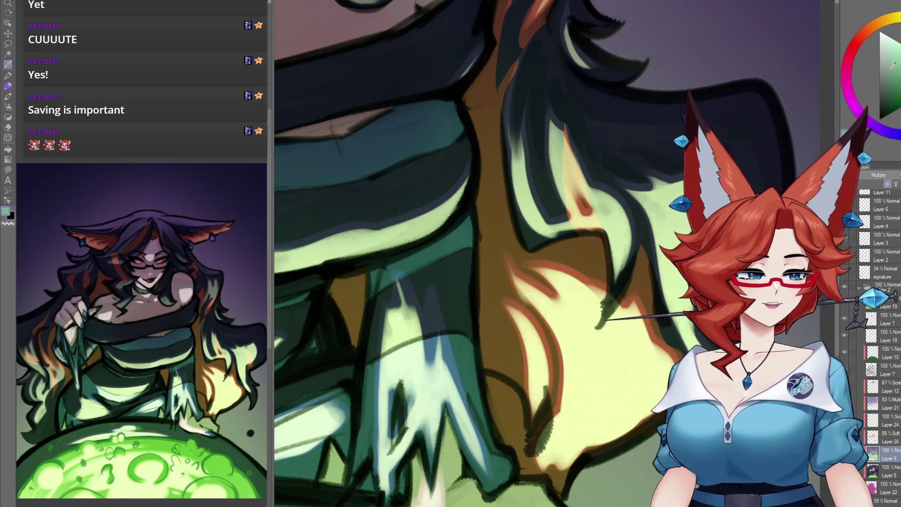
left_click_drag(440, 284, 427, 281)
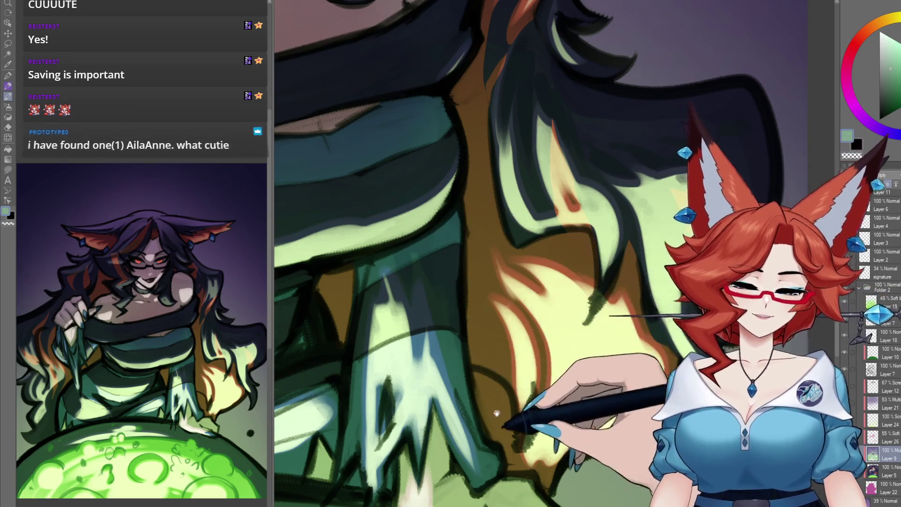
left_click_drag(441, 290, 486, 323)
Zoom in on the striped dress folds above the cauldron and paint soft pale green shading over them.
mouse_move(508, 403)
left_mouse_down()
mouse_move(488, 346)
mouse_move(403, 298)
left_mouse_up()
left_click_drag(413, 342, 489, 362)
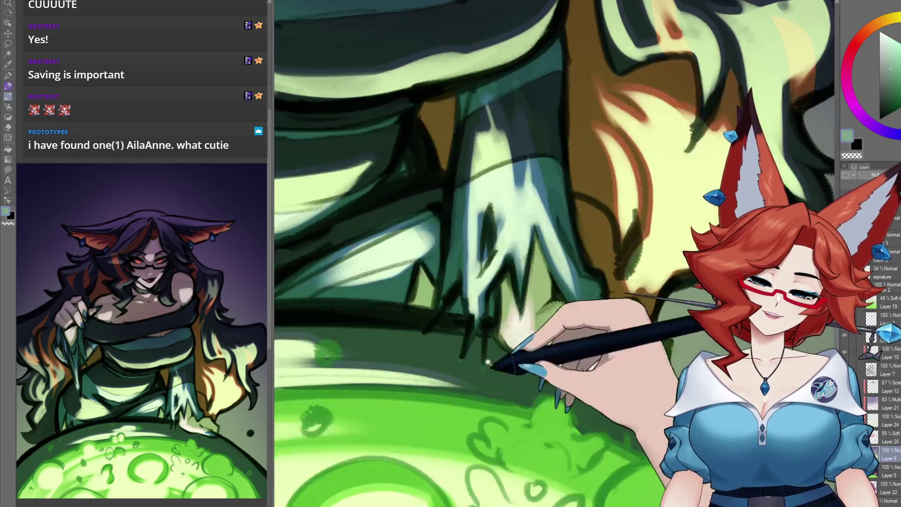
key("ctrl+0")
scroll(456, 297, "up", 3)
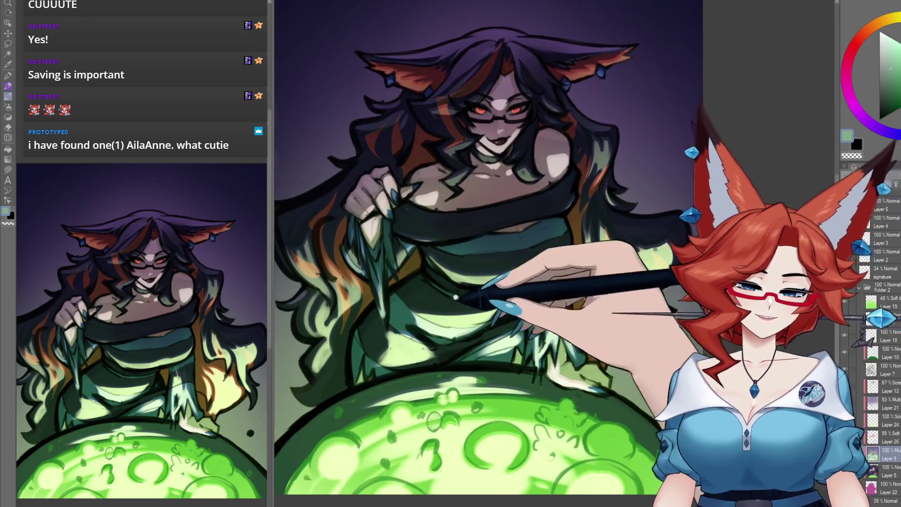
scroll(455, 297, "up", 3)
left_click_drag(455, 297, 499, 340)
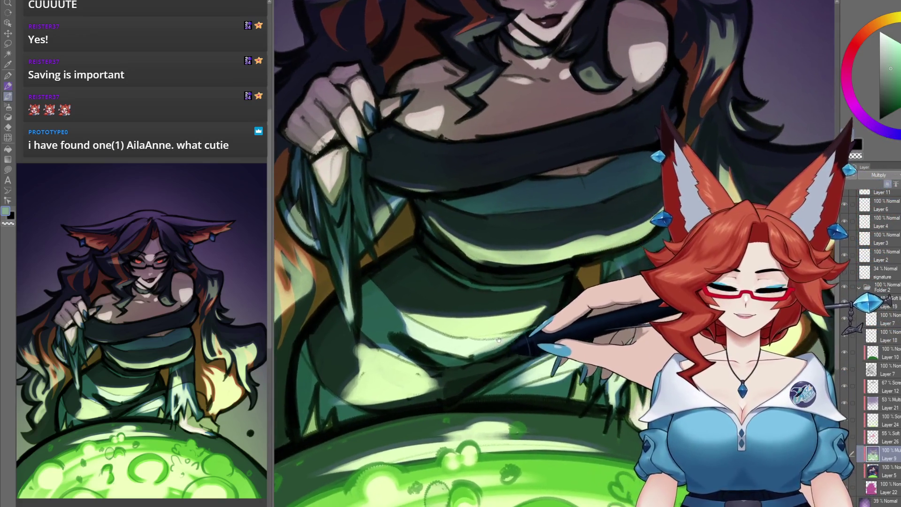
scroll(499, 340, "up", 2)
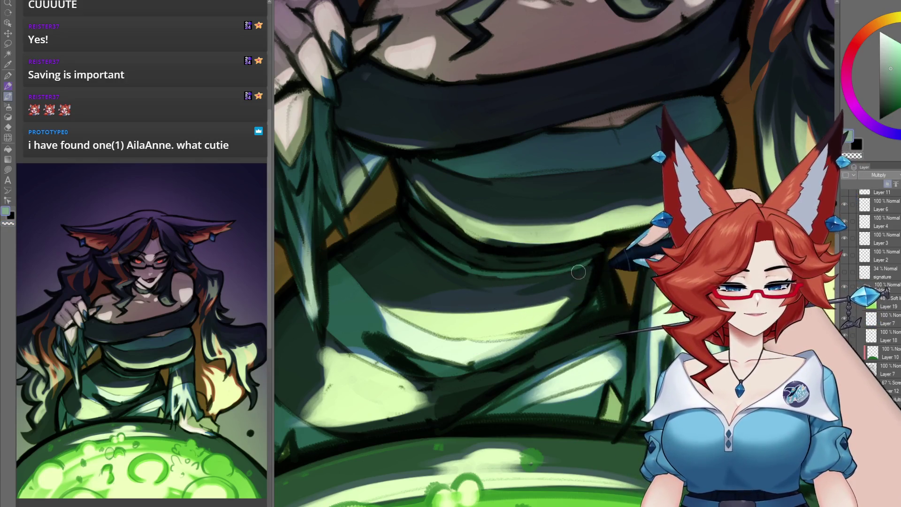
left_click_drag(541, 363, 552, 335)
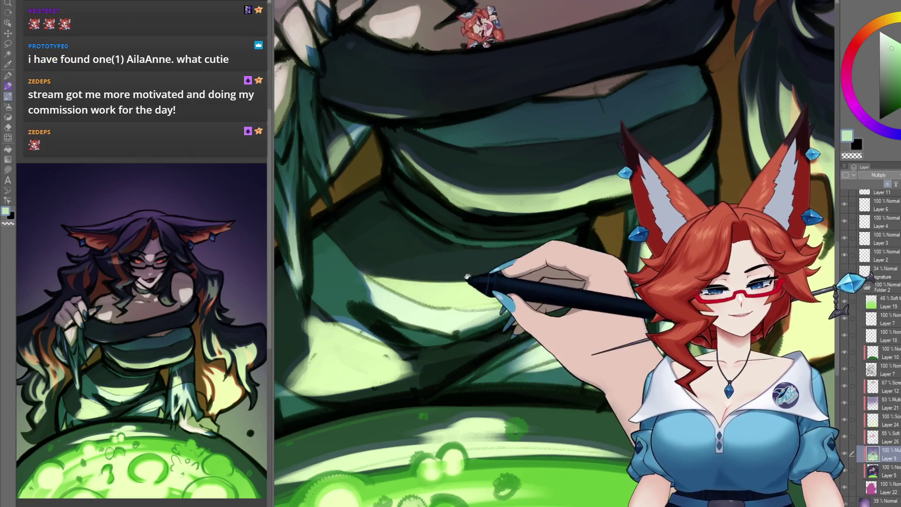
scroll(467, 277, "up", 5)
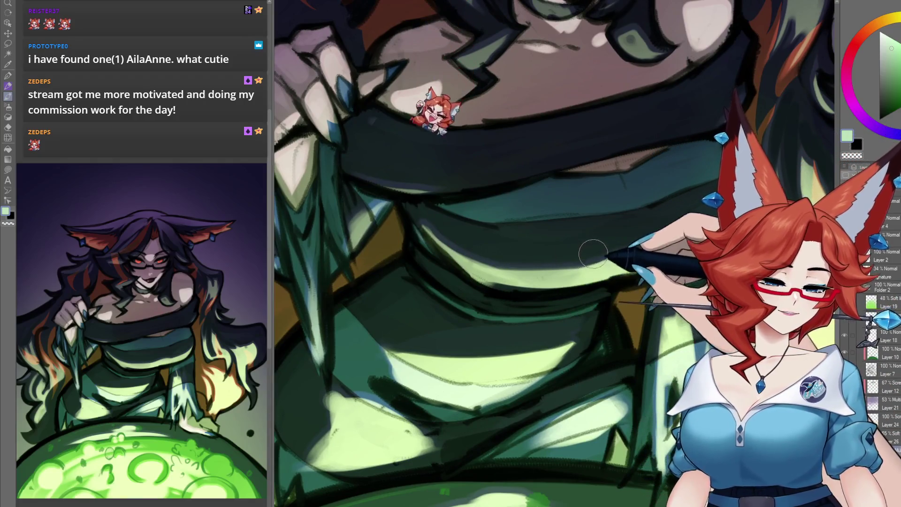
scroll(412, 362, "down", 3)
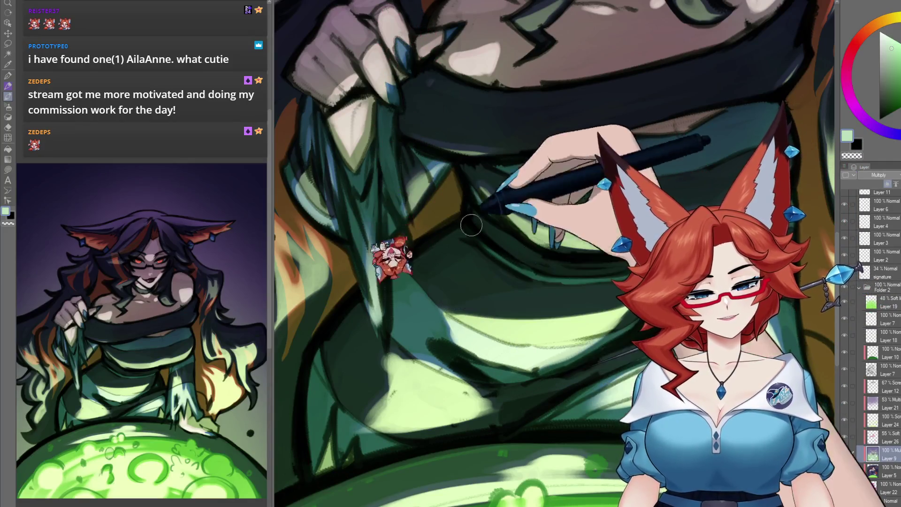
scroll(425, 329, "down", 2)
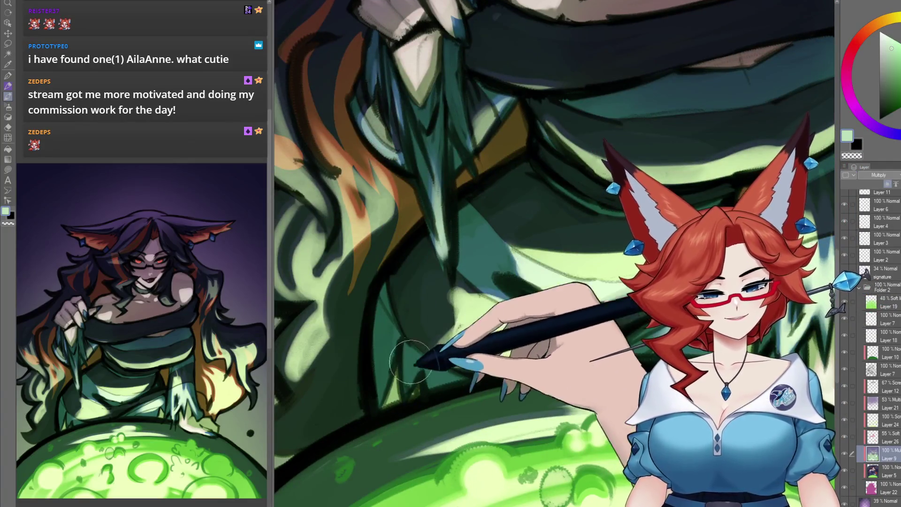
scroll(605, 322, "down", 5)
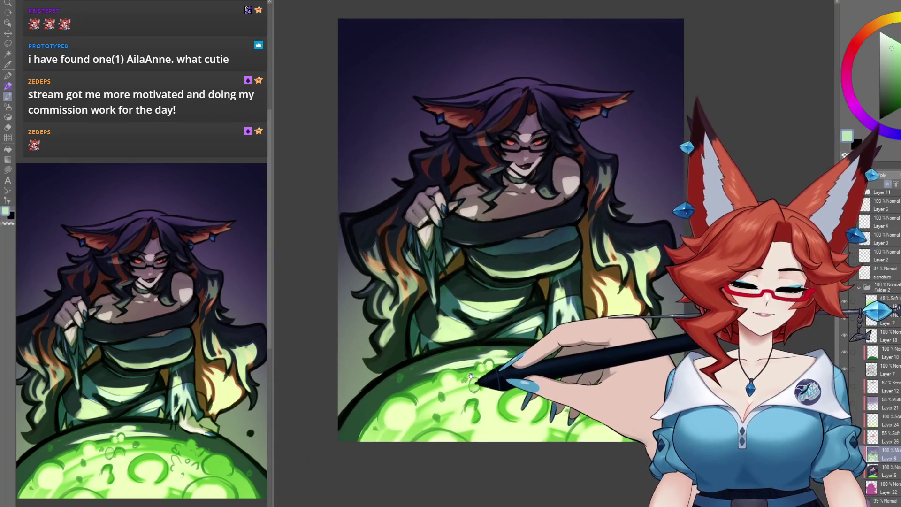
Zoom into the face and chest and smooth the dark green band across the upper dress.
scroll(498, 359, "up", 3)
scroll(520, 341, "up", 2)
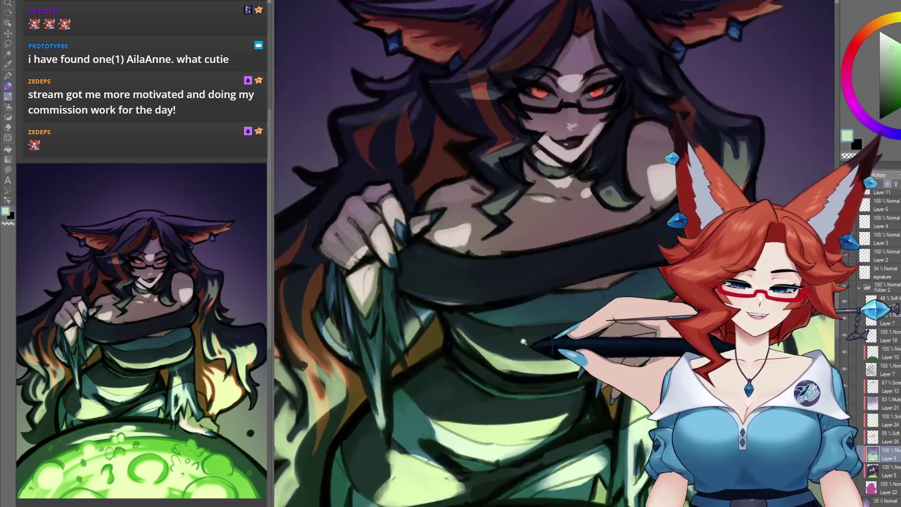
scroll(503, 359, "up", 1)
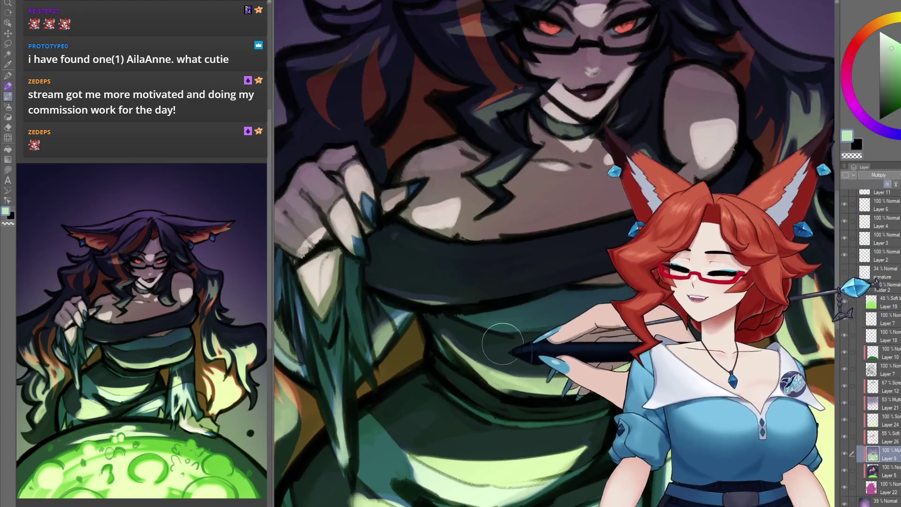
scroll(450, 306, "down", 1)
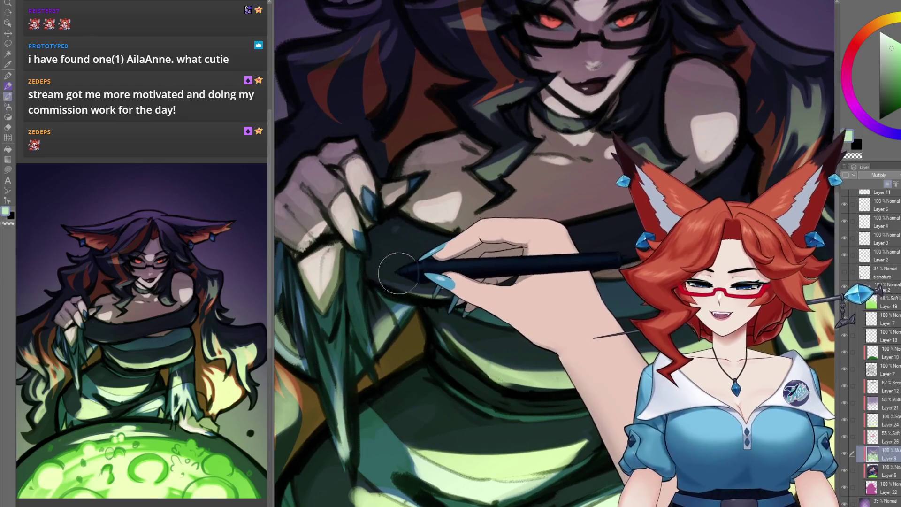
scroll(527, 178, "down", 2)
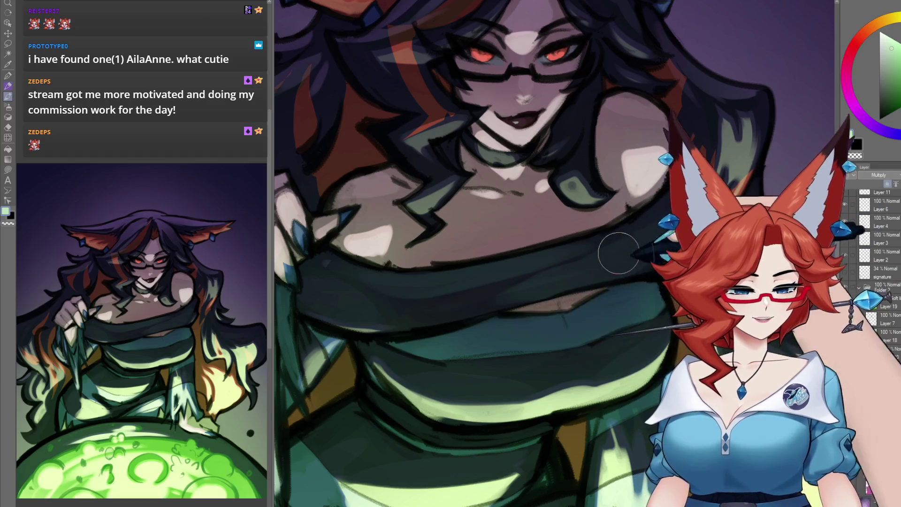
scroll(619, 254, "down", 5)
scroll(536, 325, "up", 3)
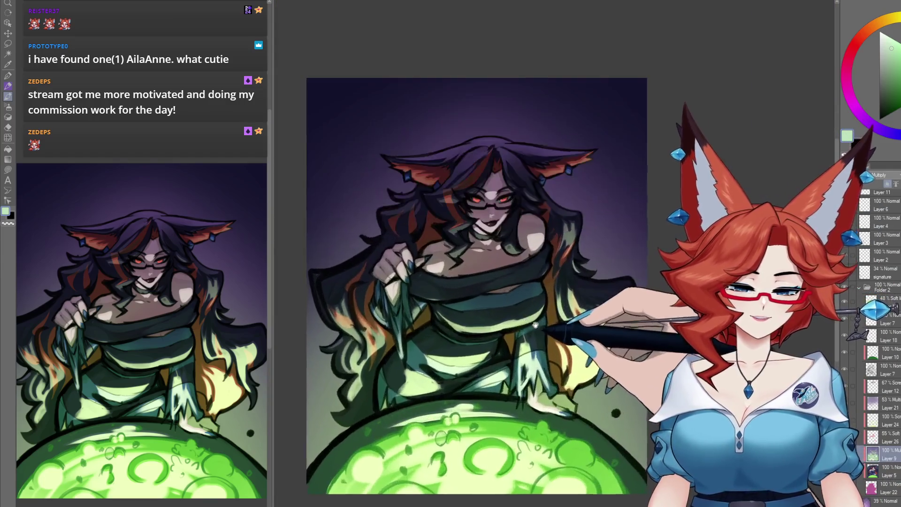
scroll(535, 325, "up", 2)
scroll(533, 323, "down", 1)
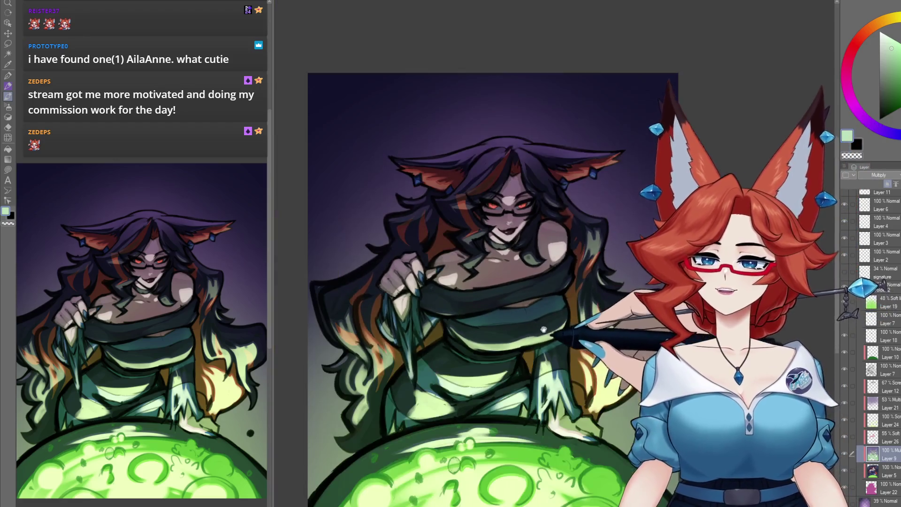
scroll(517, 323, "up", 3)
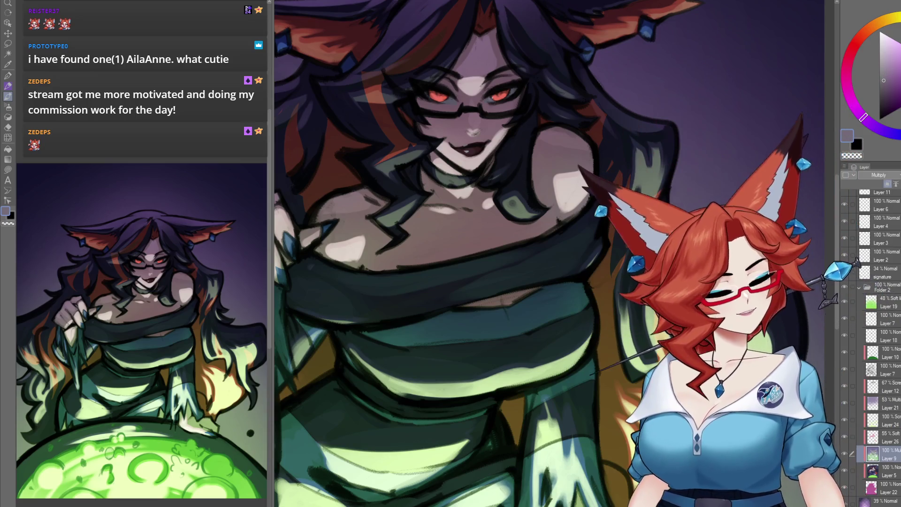
Sample the dress's teal-green and repaint the upper dress, smoothing shading below the chest band.
left_click_drag(461, 311, 399, 287)
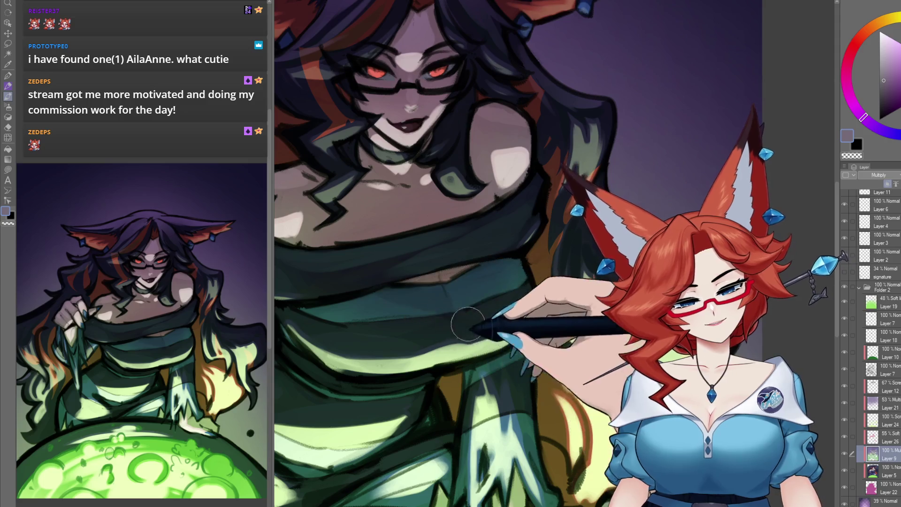
left_click_drag(502, 322, 525, 345)
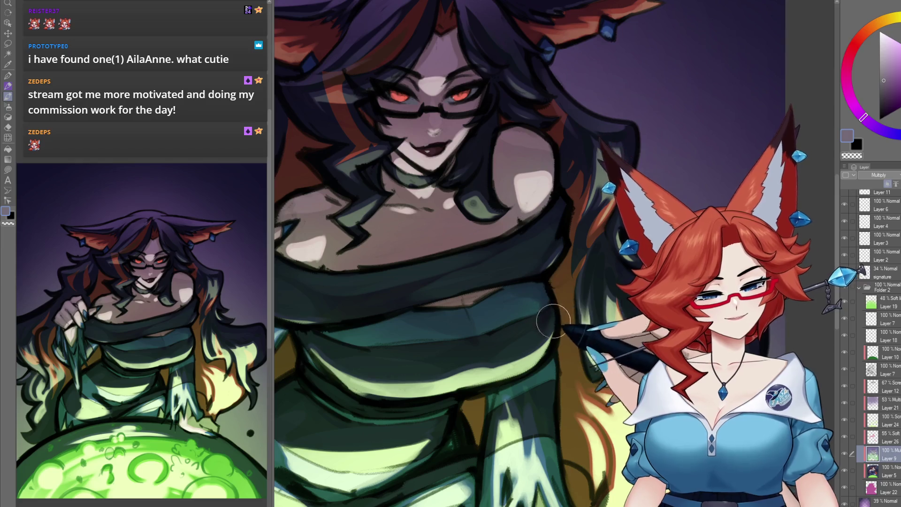
left_click_drag(554, 321, 555, 292)
left_click(563, 293, "alt")
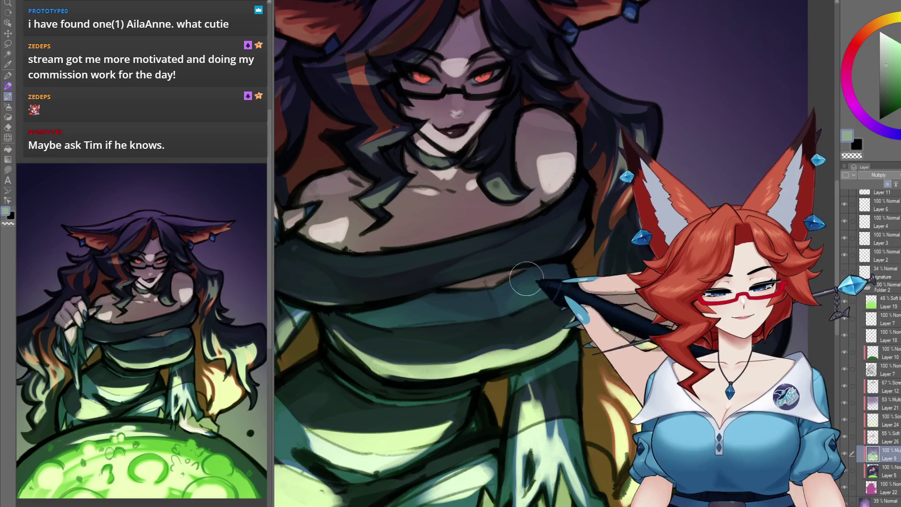
key("ctrl+0")
scroll(495, 311, "up", 5)
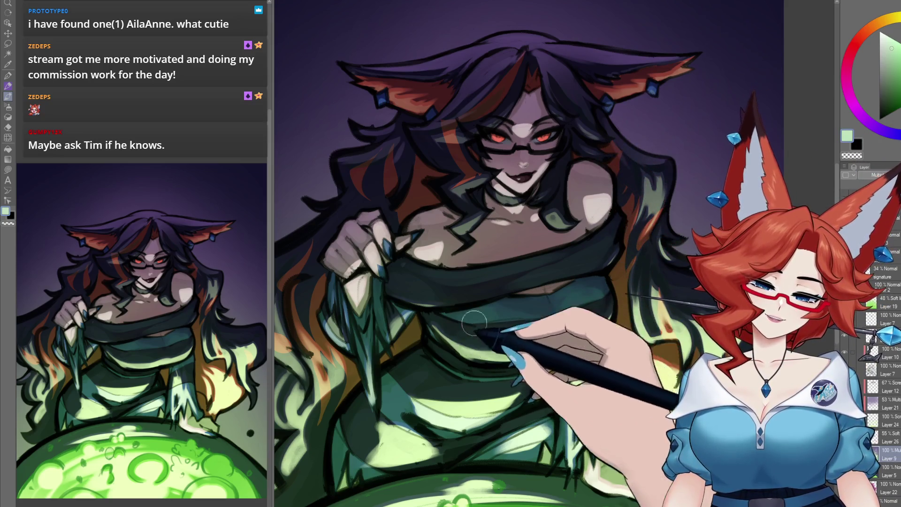
scroll(522, 350, "down", 3)
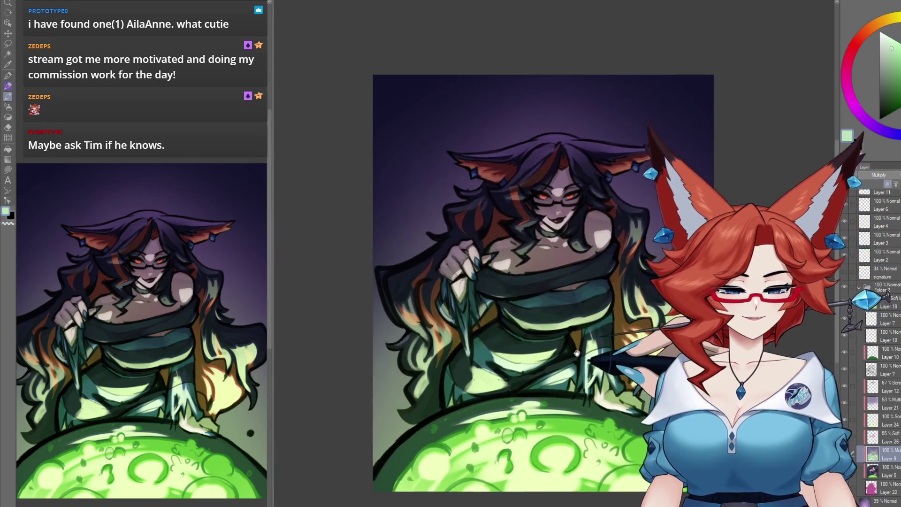
Zoom in on the cauldron and refine its green bubbles and dark teal rim shading.
scroll(550, 344, "up", 5)
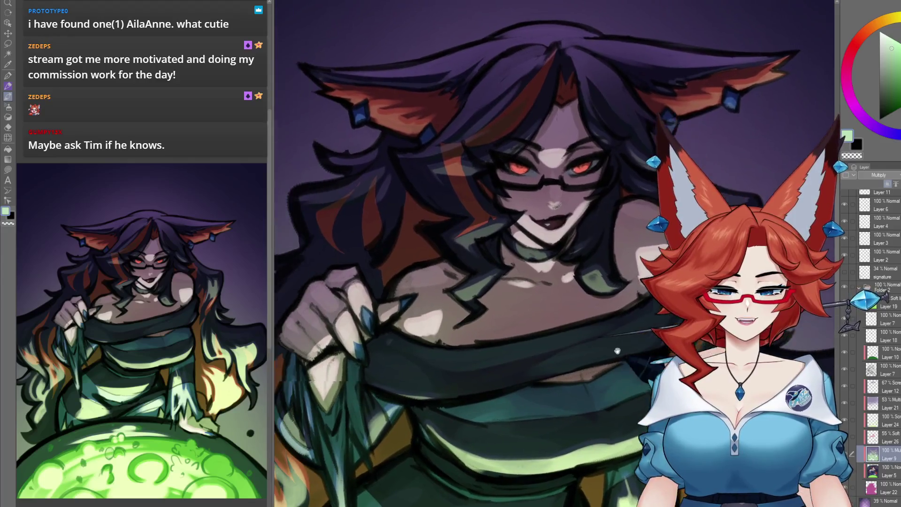
left_click_drag(617, 350, 562, 352)
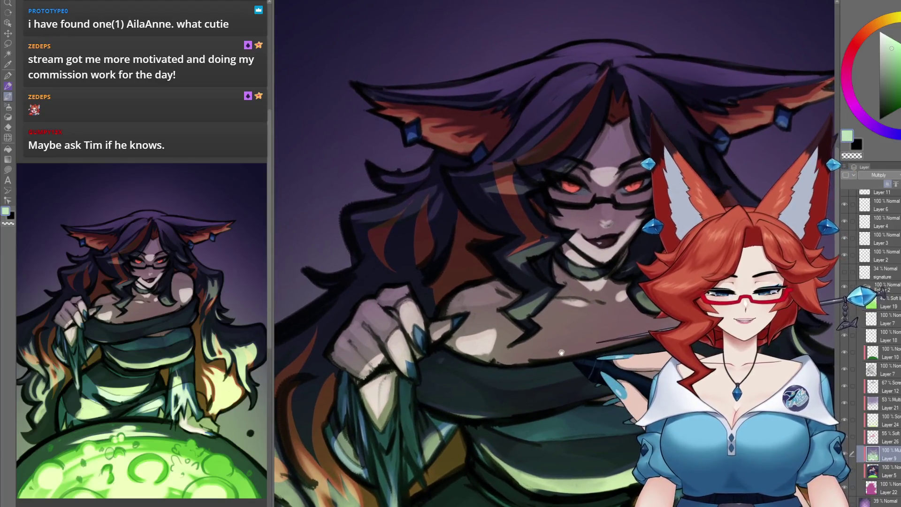
scroll(561, 353, "down", 5)
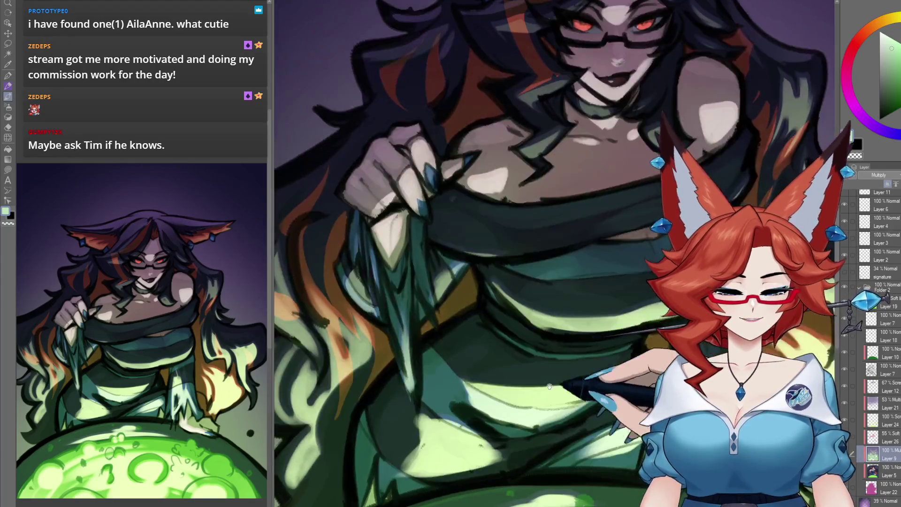
scroll(553, 368, "down", 2)
key("ctrl+0")
scroll(572, 305, "up", 5)
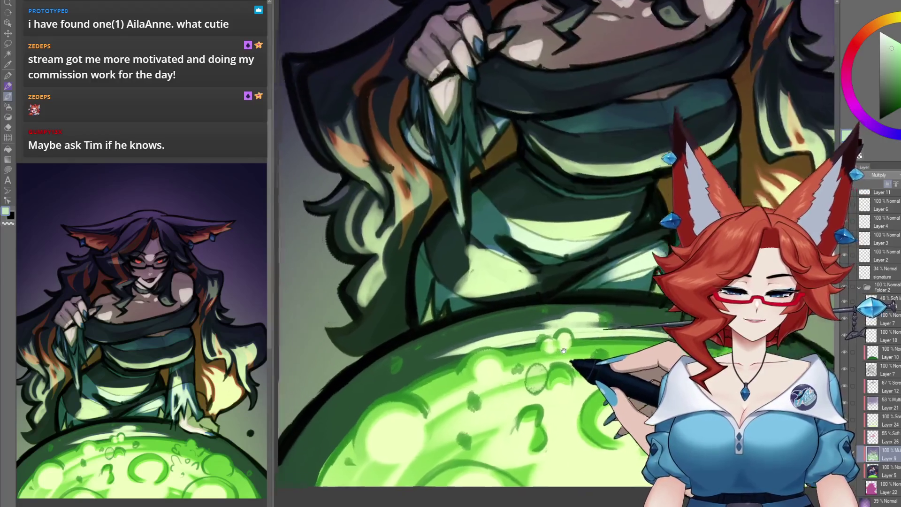
scroll(572, 305, "up", 3)
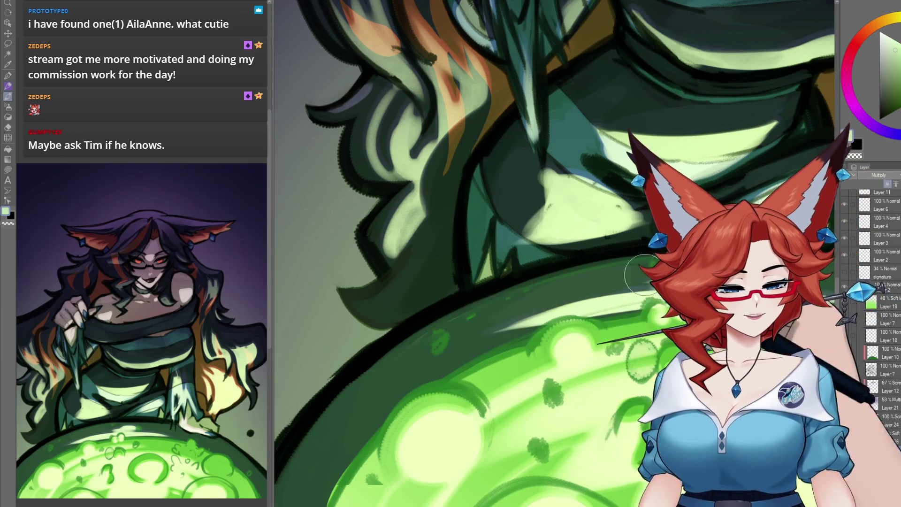
scroll(522, 313, "down", 2)
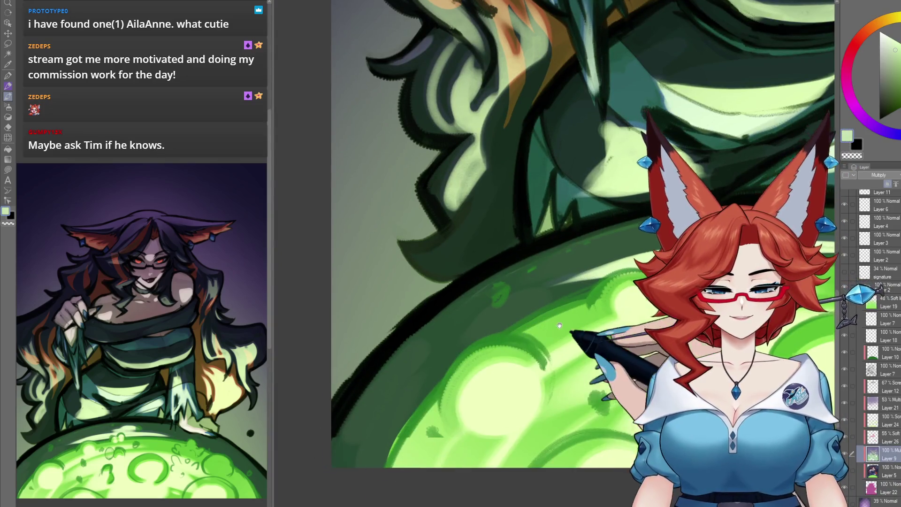
scroll(579, 235, "down", 5)
scroll(651, 342, "up", 2)
scroll(652, 342, "up", 3)
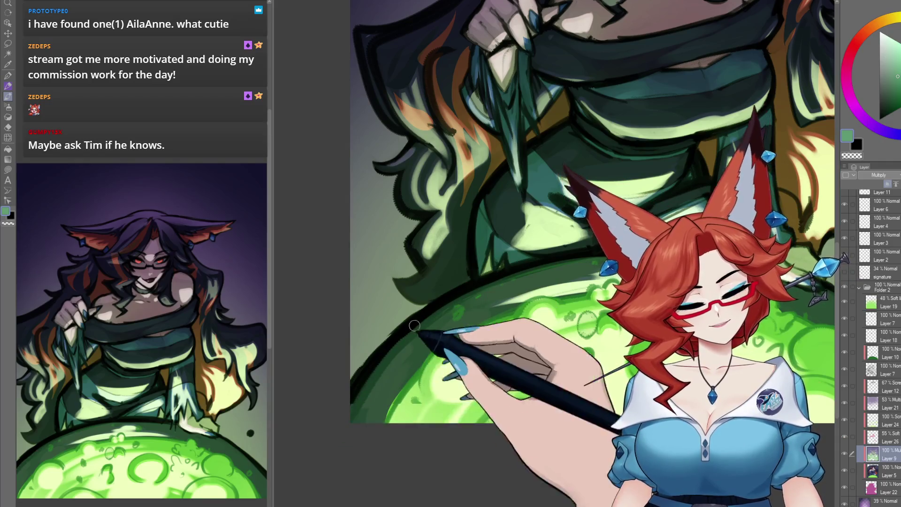
Pan across the cauldron's right side and torso, and pick a peach colour for the hem.
left_click_drag(718, 261, 642, 250)
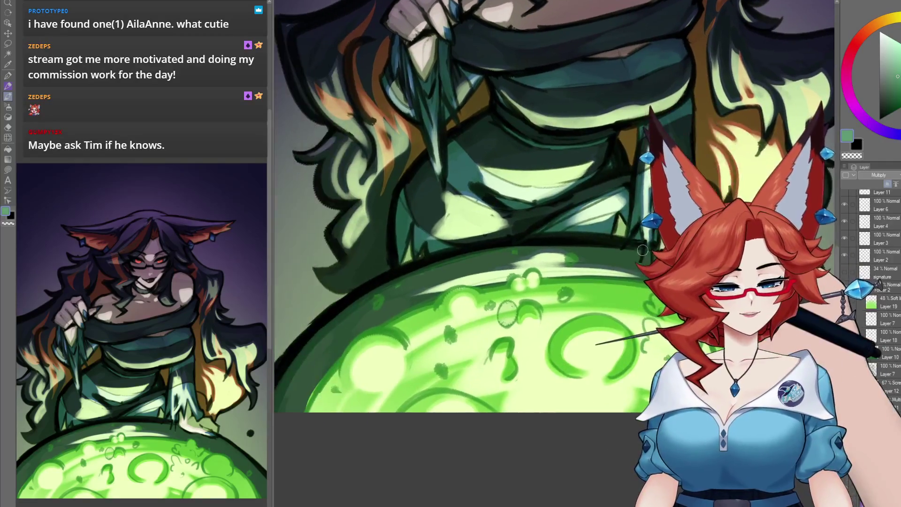
mouse_move(519, 247)
left_mouse_down()
mouse_move(547, 316)
mouse_move(462, 335)
left_mouse_up()
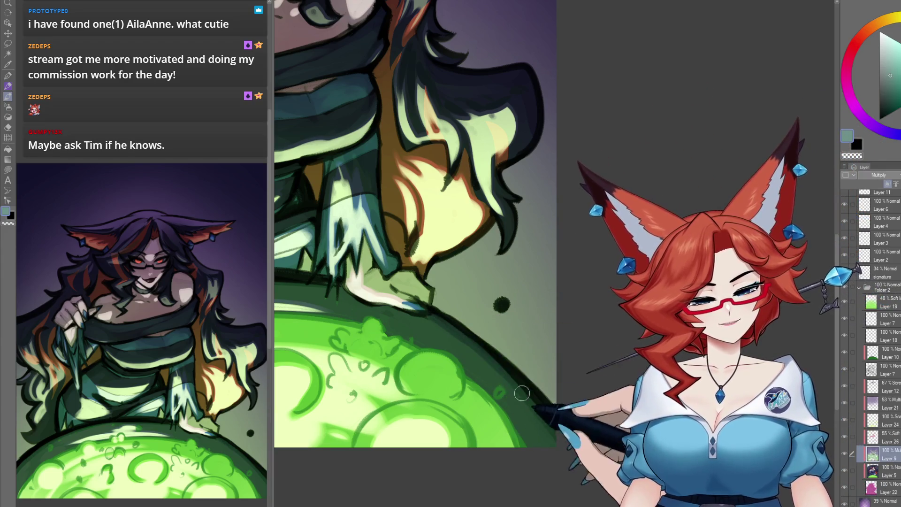
left_click_drag(538, 304, 544, 340)
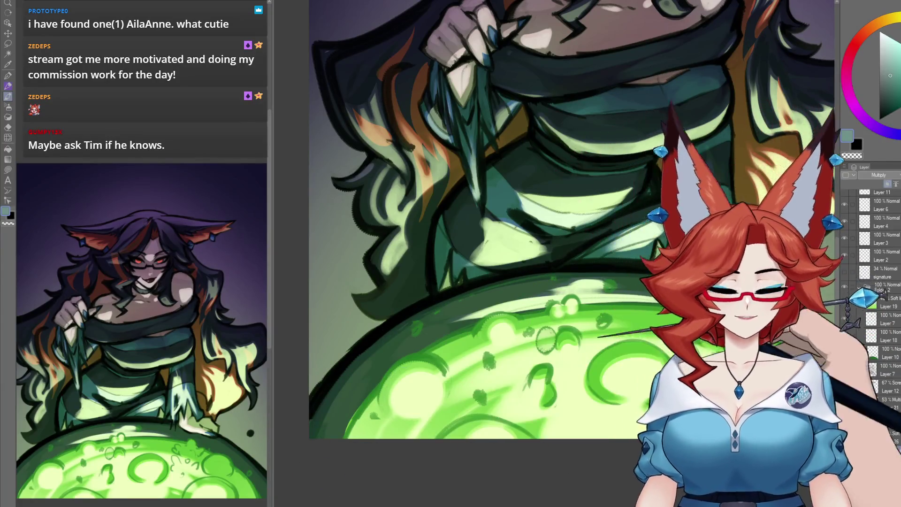
scroll(606, 348, "up", 1)
scroll(606, 348, "down", 2)
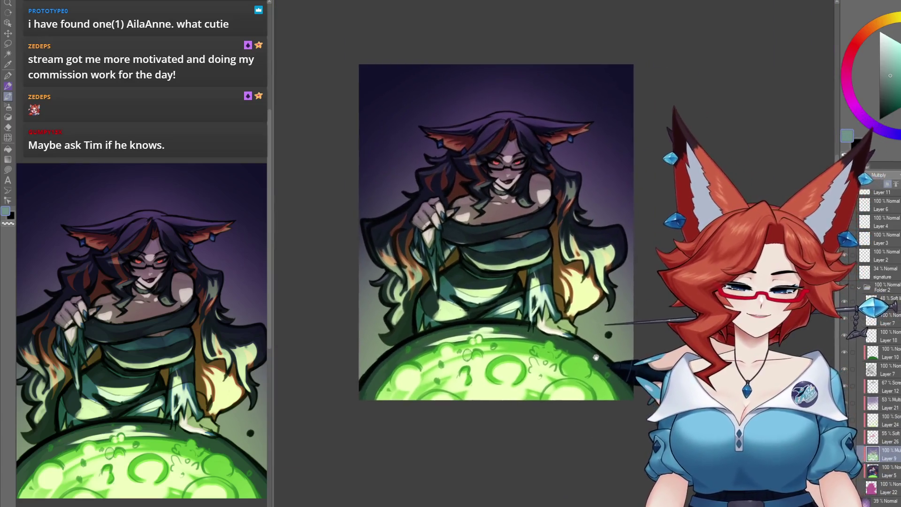
scroll(594, 359, "up", 3)
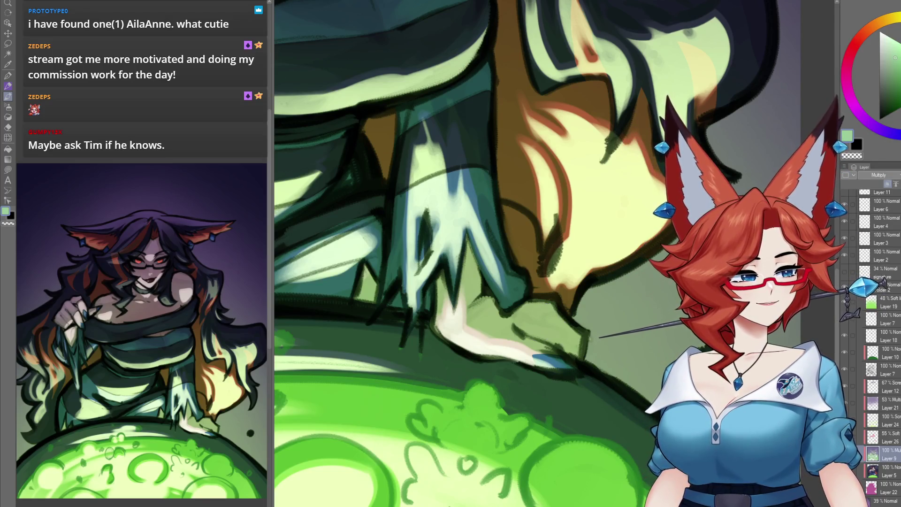
left_click_drag(882, 35, 879, 40)
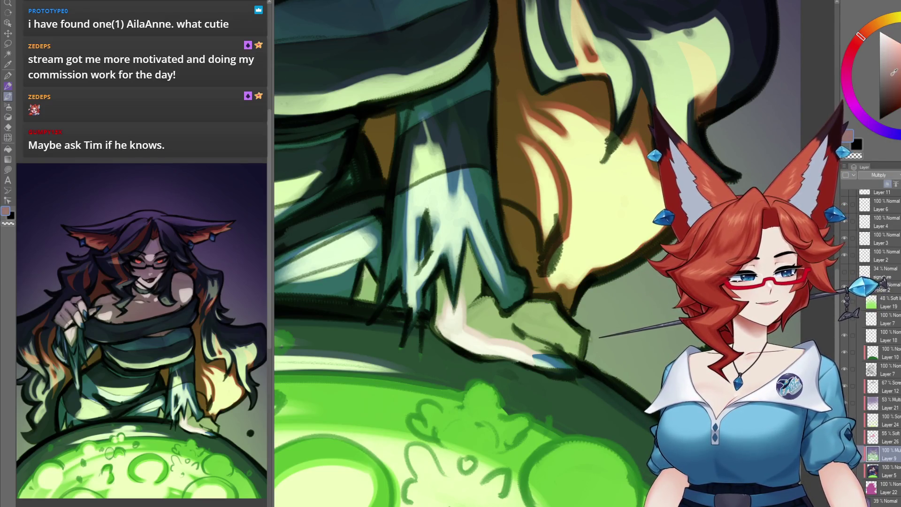
Paint light green glow on the dress hem over the cauldron rim, then fit the canvas to the window.
left_click_drag(528, 348, 448, 345)
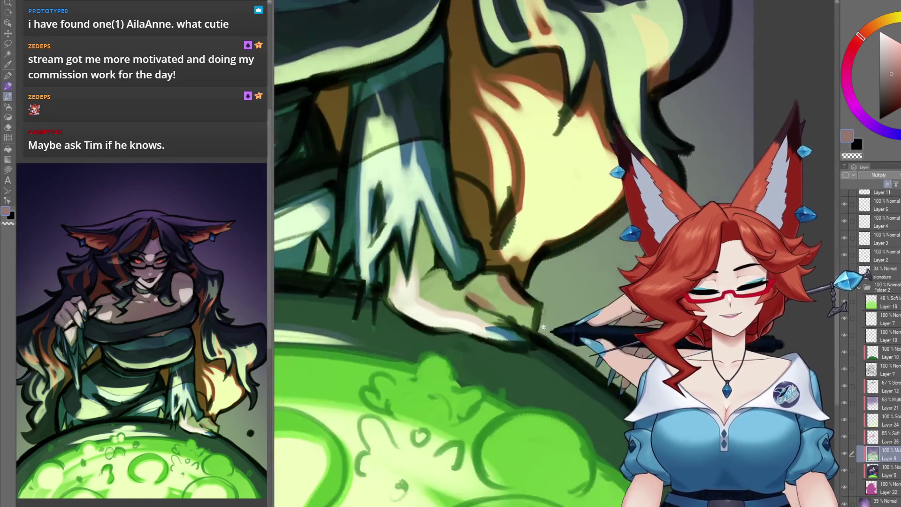
scroll(495, 345, "down", 5)
scroll(565, 358, "up", 5)
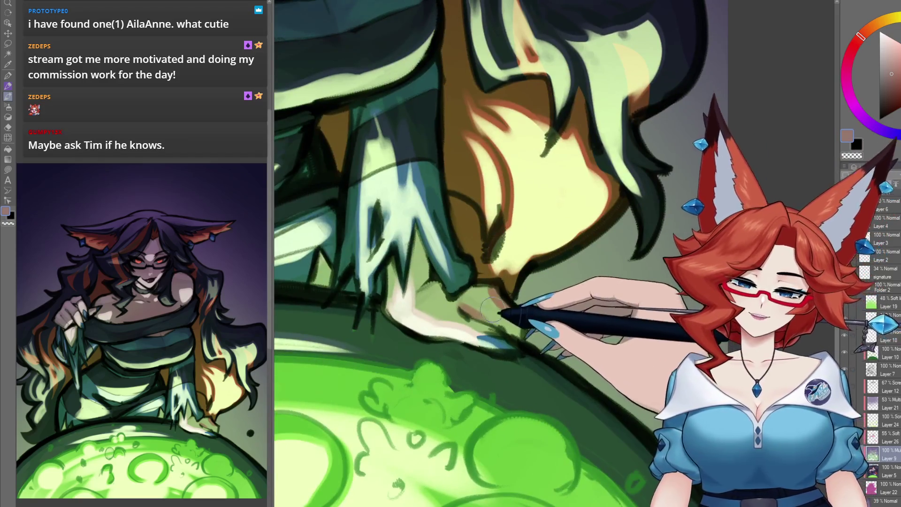
left_click(500, 286, "alt")
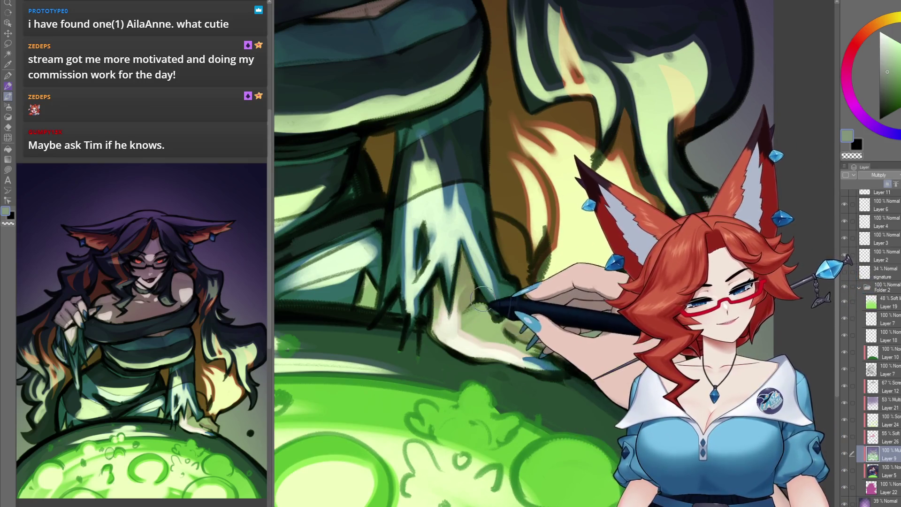
scroll(531, 305, "down", 1)
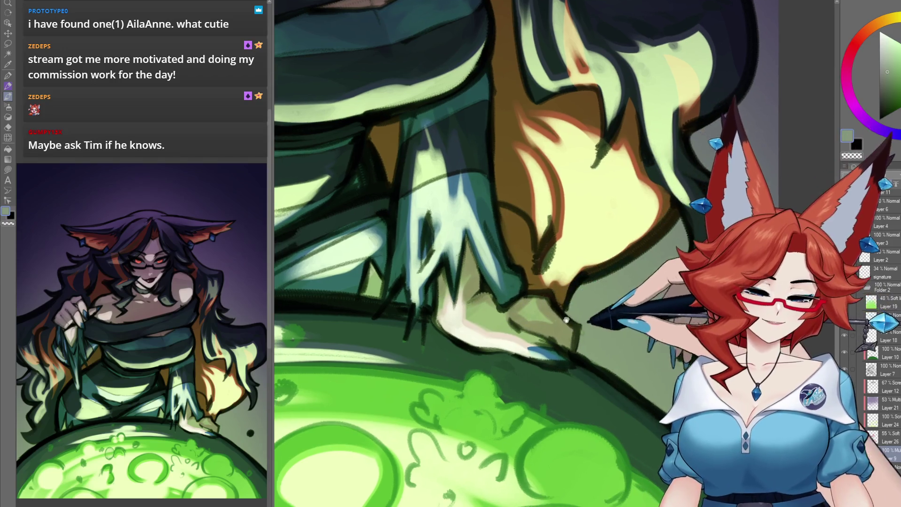
key("ctrl+0")
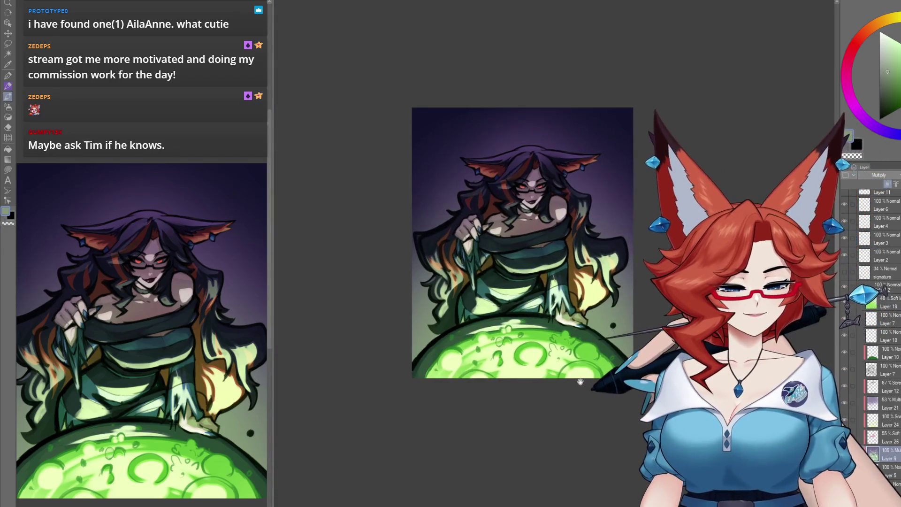
Brush faint light strokes over the knuckles of the hand gripping the dress.
scroll(494, 237, "up", 5)
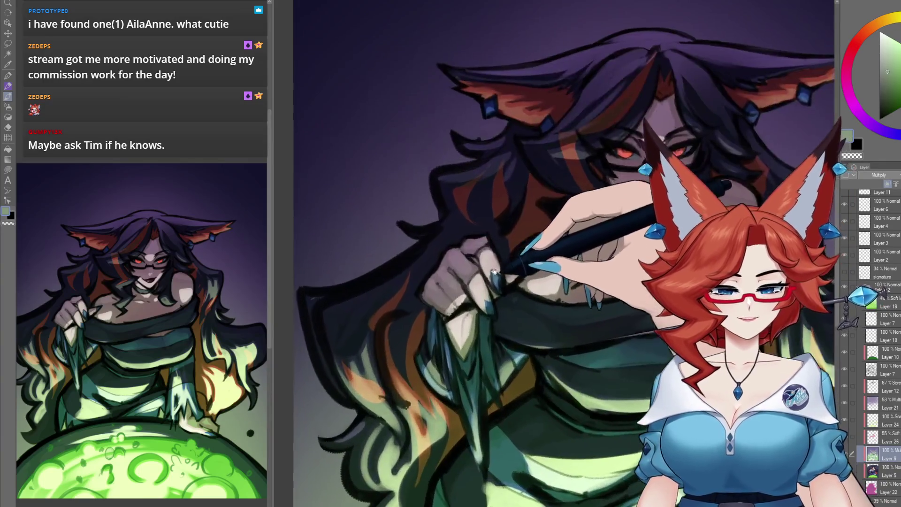
scroll(498, 283, "down", 6)
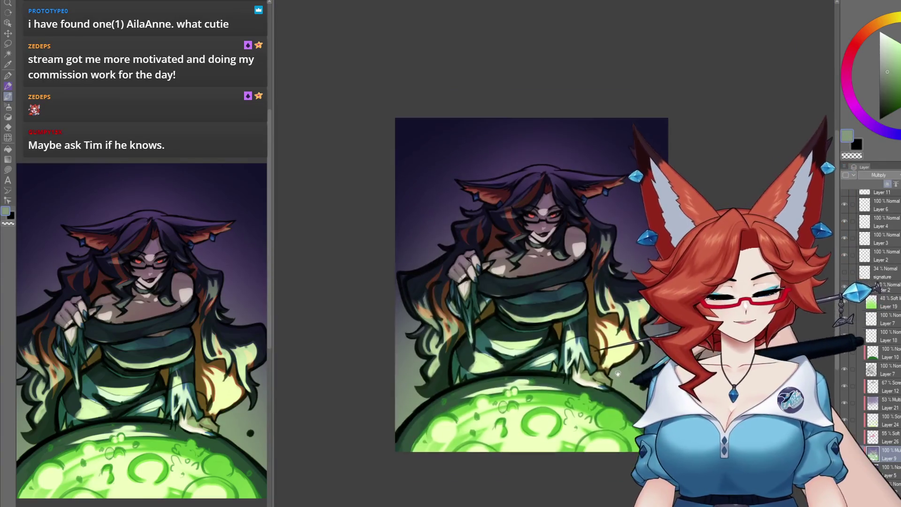
scroll(616, 369, "up", 3)
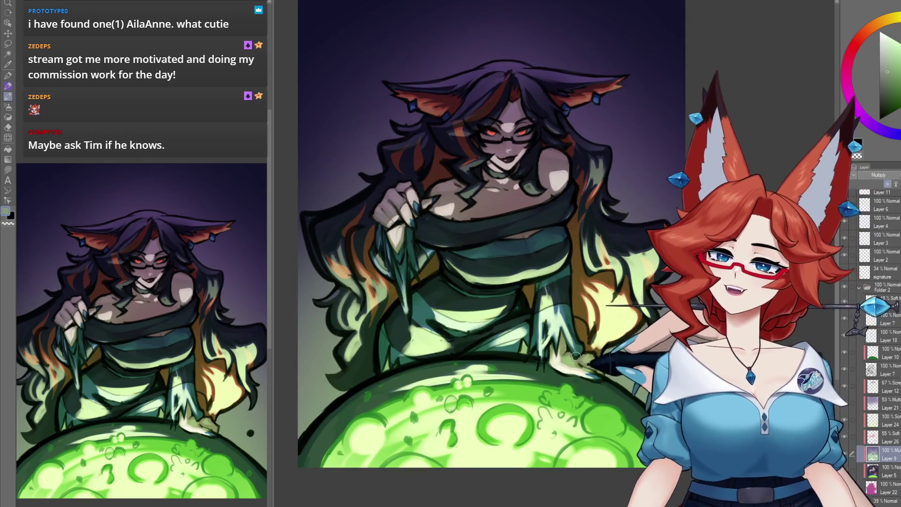
scroll(386, 266, "up", 3)
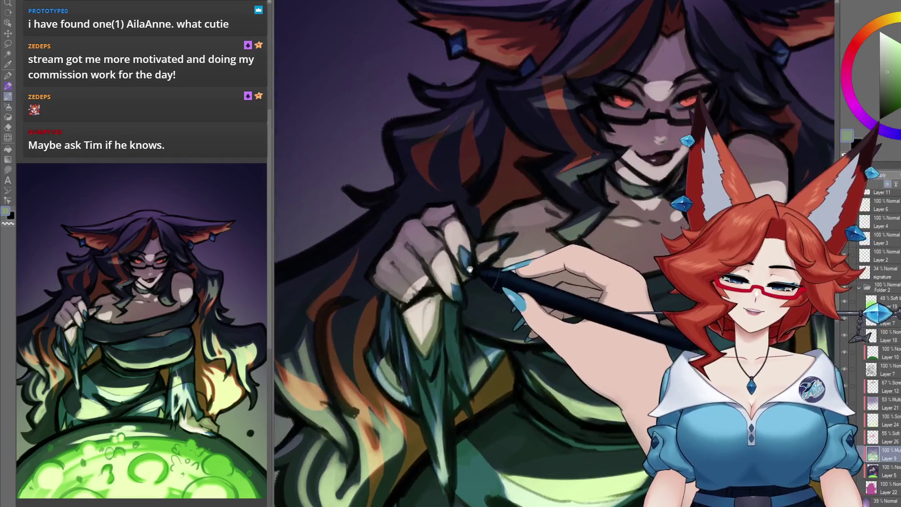
scroll(460, 289, "down", 2)
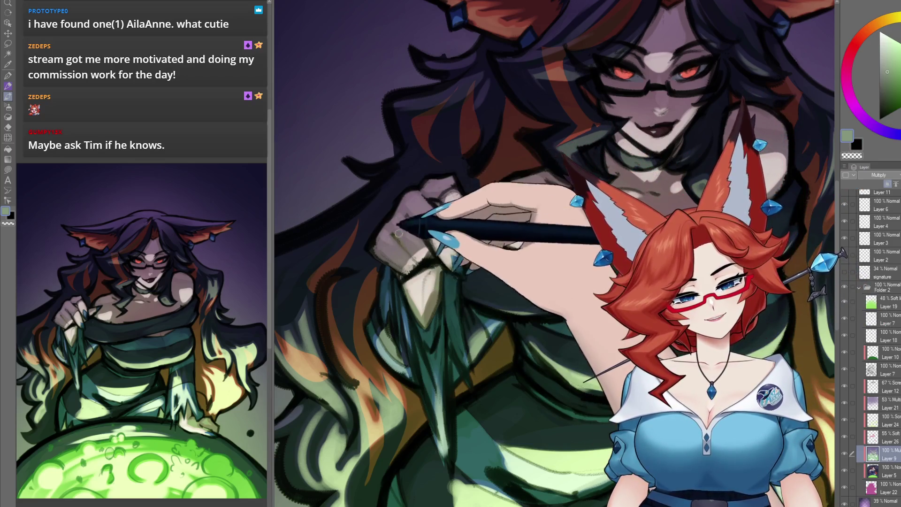
left_click_drag(403, 247, 412, 256)
scroll(412, 256, "up", 5)
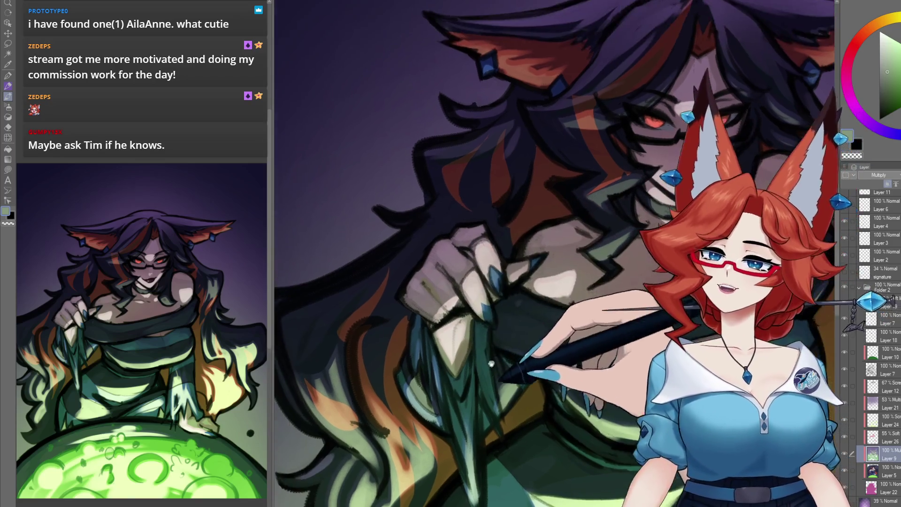
left_click_drag(505, 315, 538, 324)
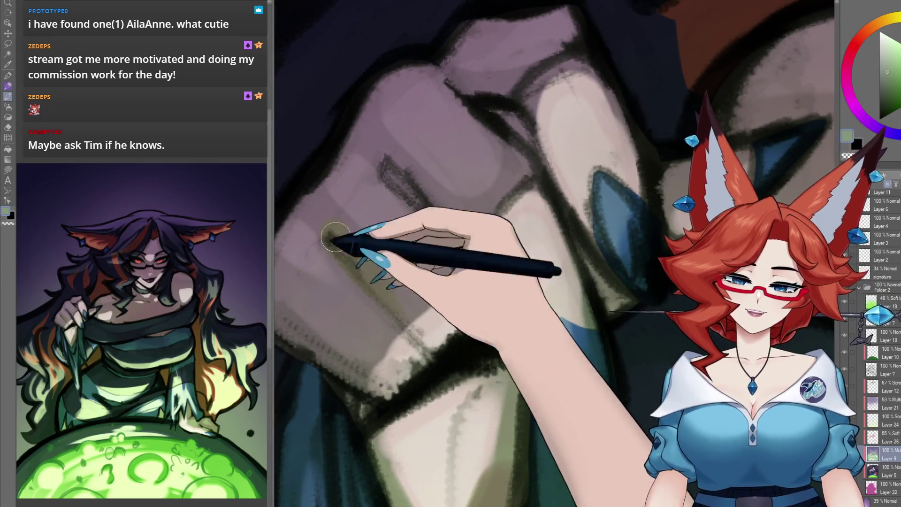
left_click_drag(336, 249, 352, 248)
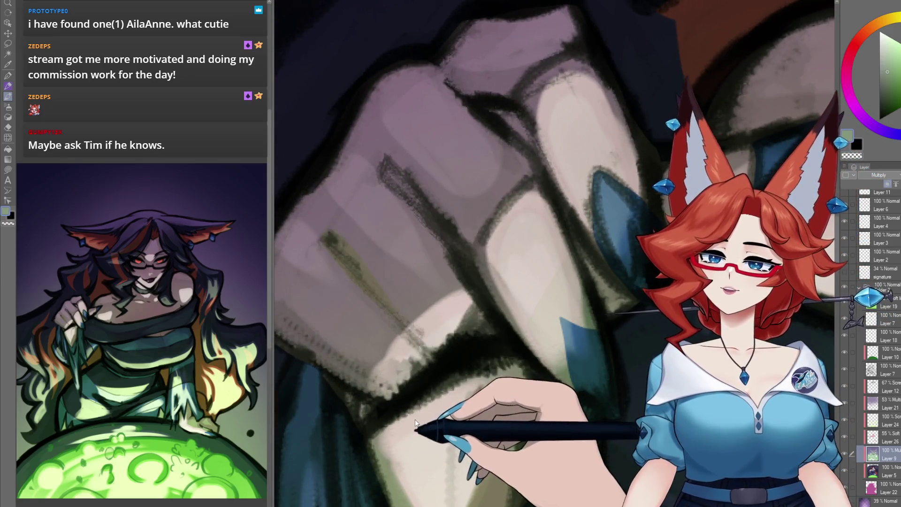
left_click_drag(399, 343, 420, 359)
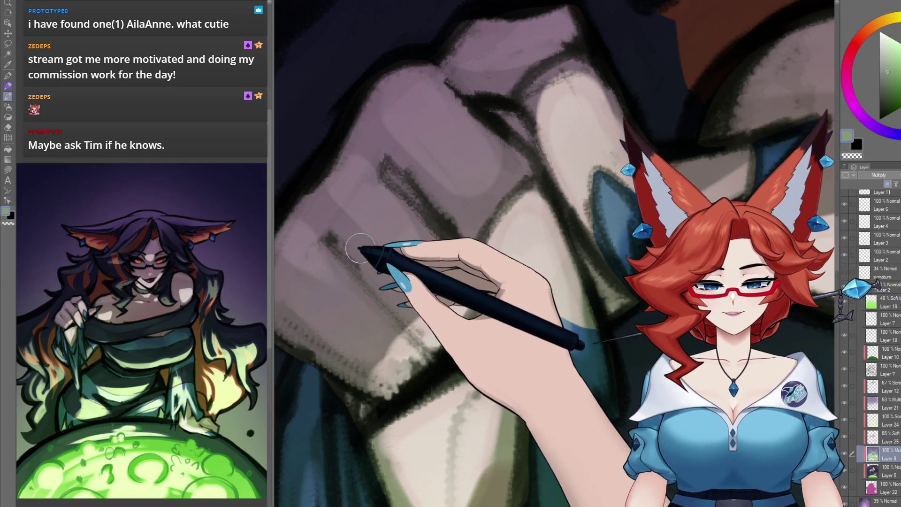
left_click(355, 240, "alt")
left_click(889, 73)
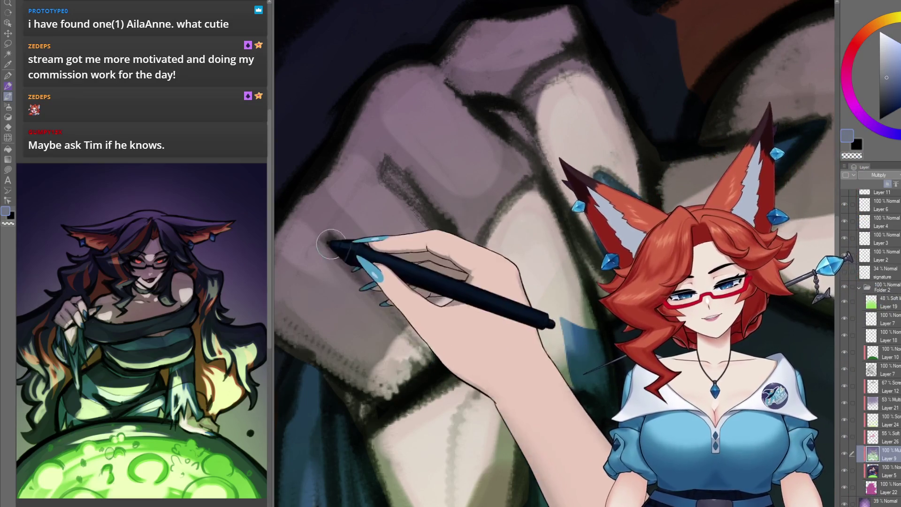
scroll(551, 343, "down", 5)
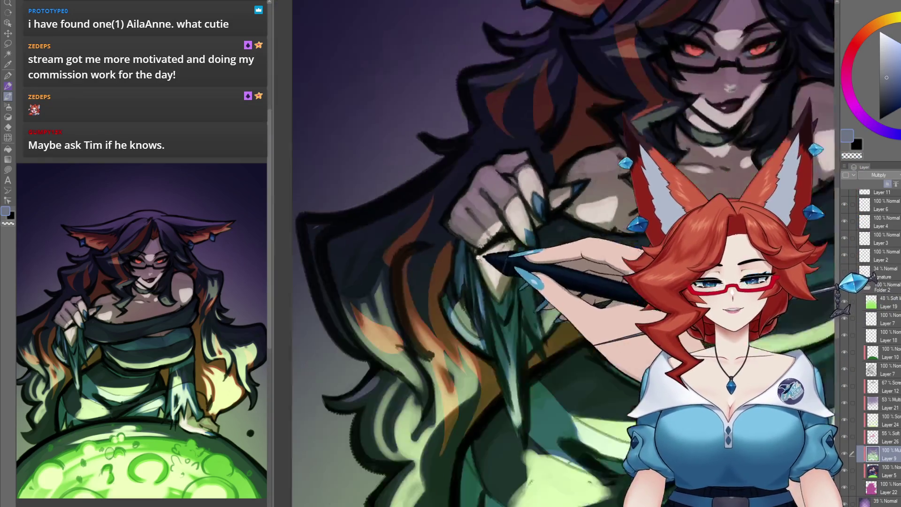
scroll(551, 344, "up", 5)
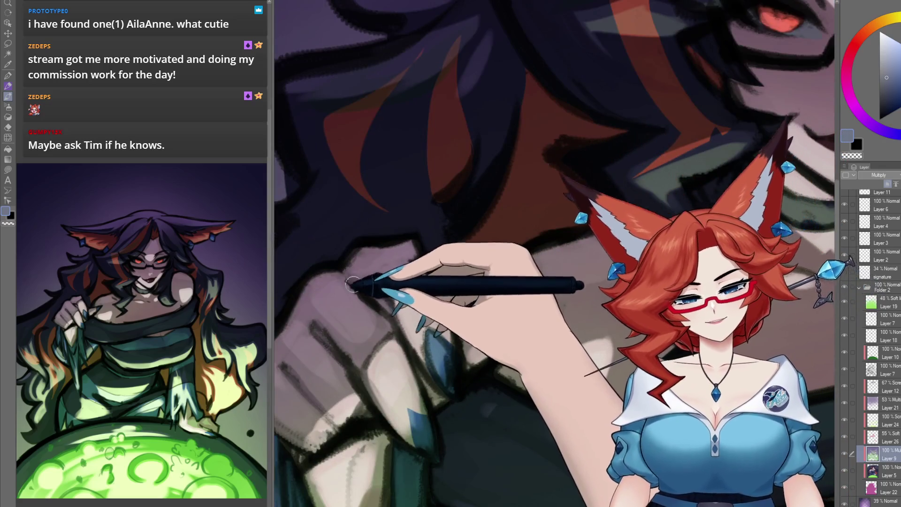
left_click_drag(442, 344, 465, 346)
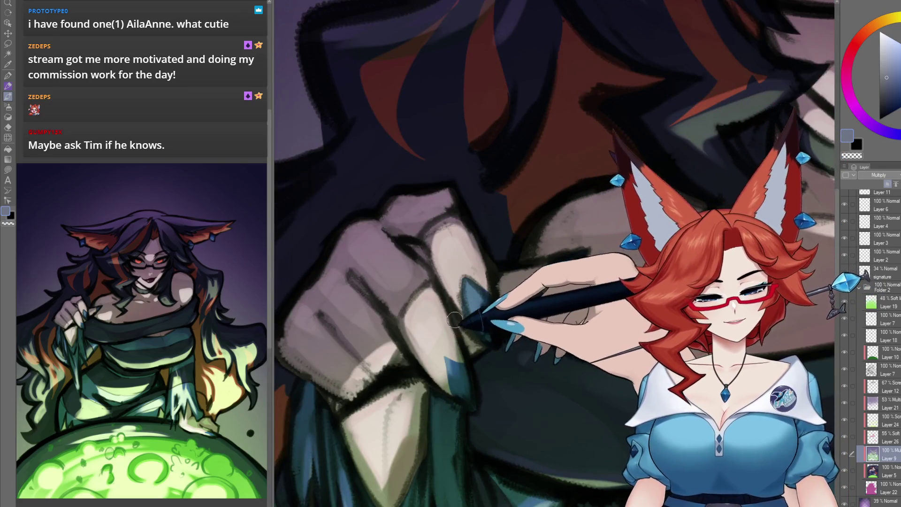
left_click_drag(537, 266, 453, 224)
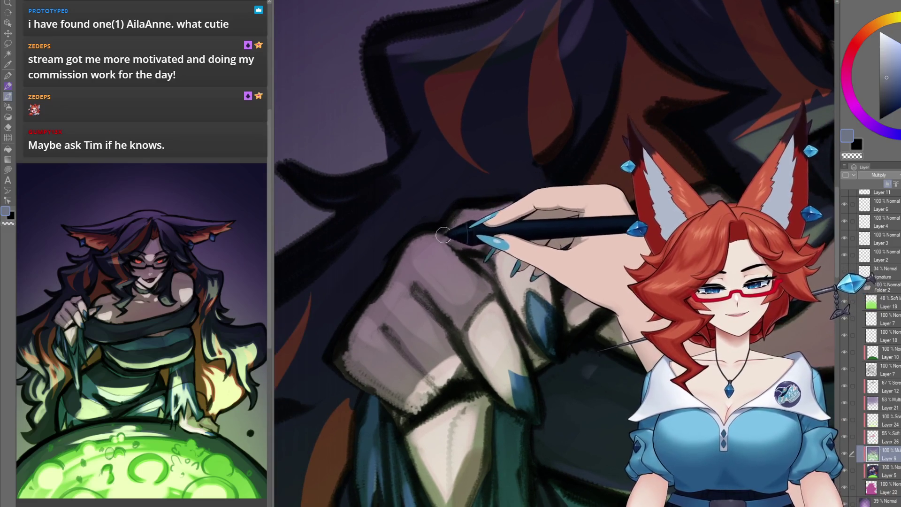
mouse_move(463, 442)
left_mouse_down()
mouse_move(532, 311)
mouse_move(492, 273)
left_mouse_up()
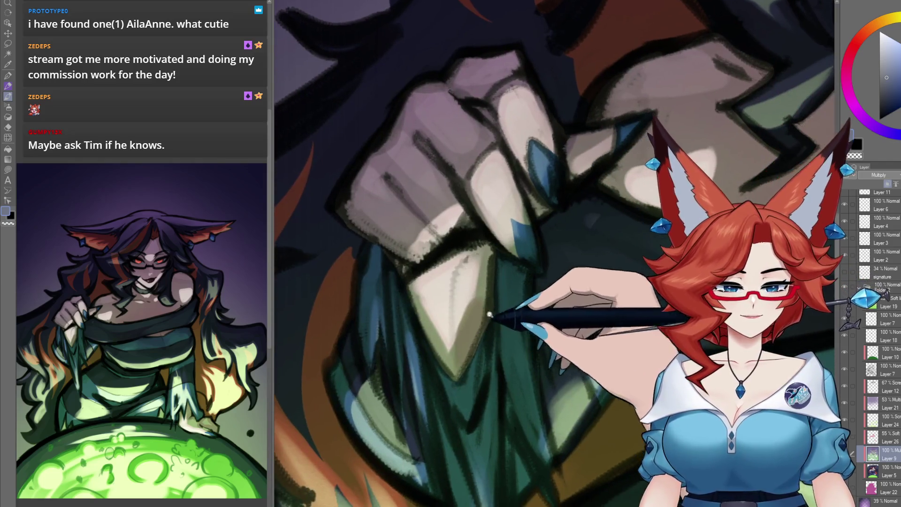
scroll(443, 289, "down", 5)
scroll(538, 346, "down", 4)
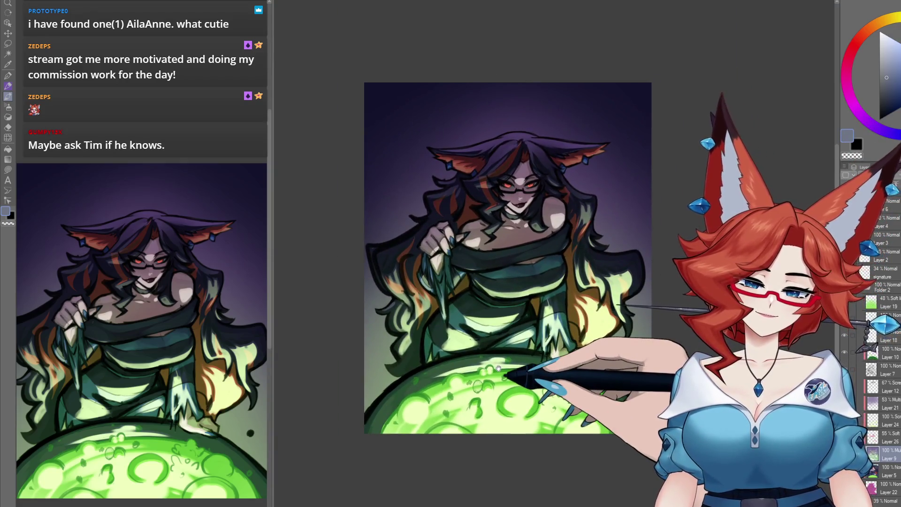
Zoom close on the witch's face, pick a greyish purple, and rotate the canvas to tilt it.
mouse_move(514, 198)
left_mouse_down()
mouse_move(527, 258)
mouse_move(540, 292)
mouse_move(550, 292)
left_mouse_up()
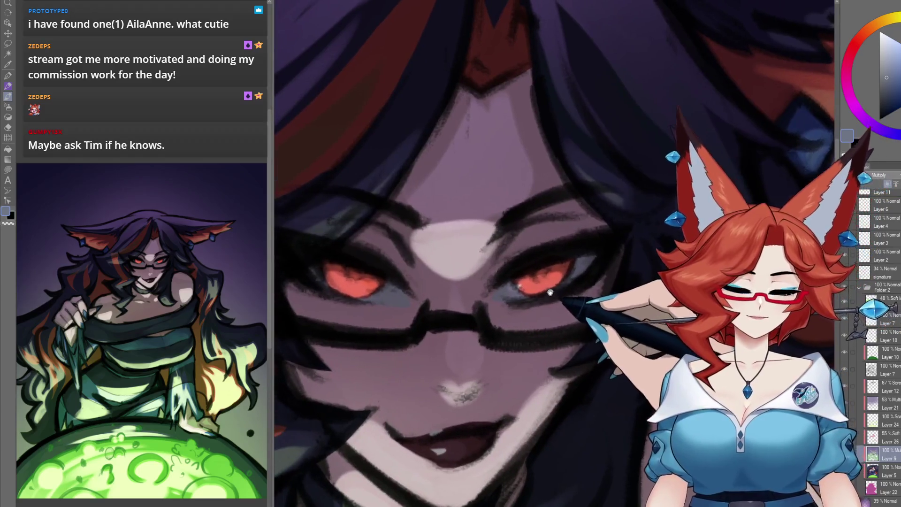
left_click(529, 290, "alt")
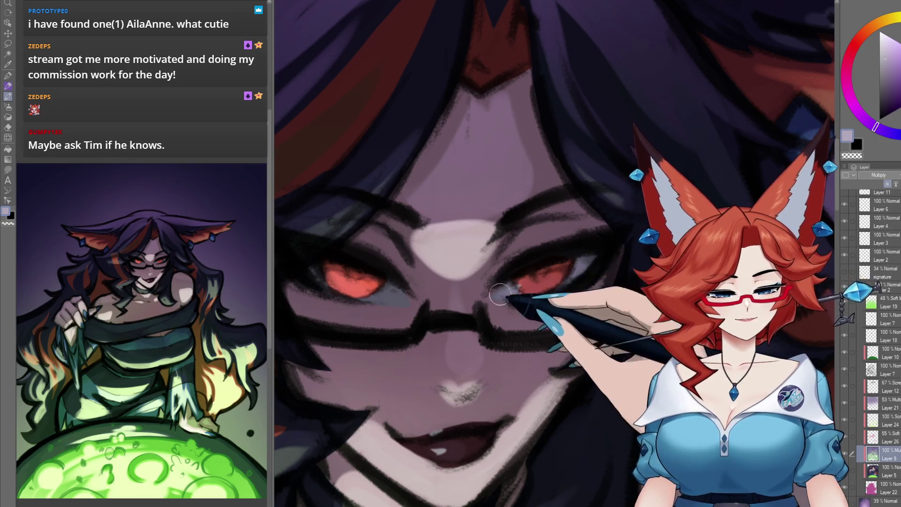
key("minus")
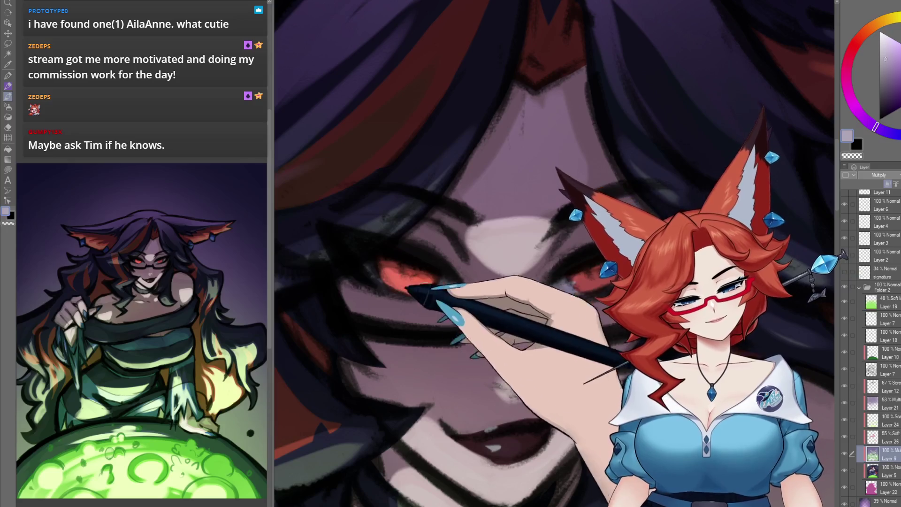
key("minus")
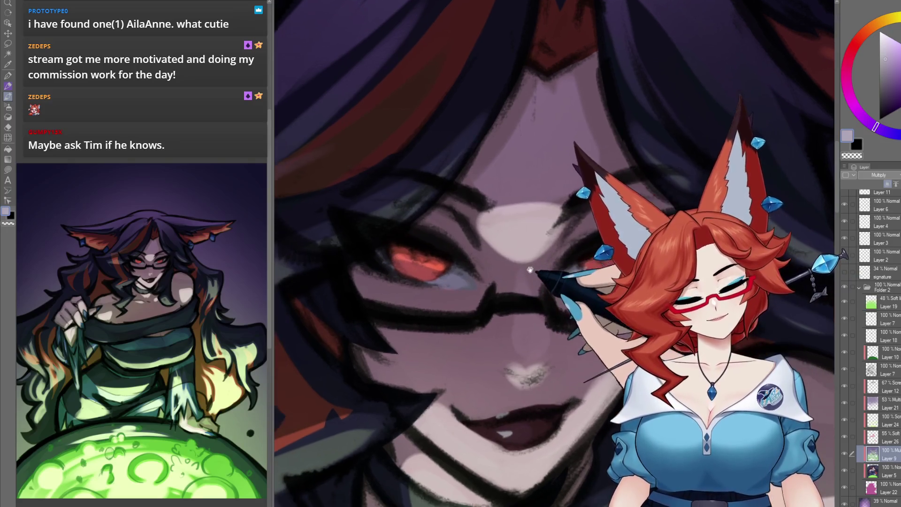
key("minus")
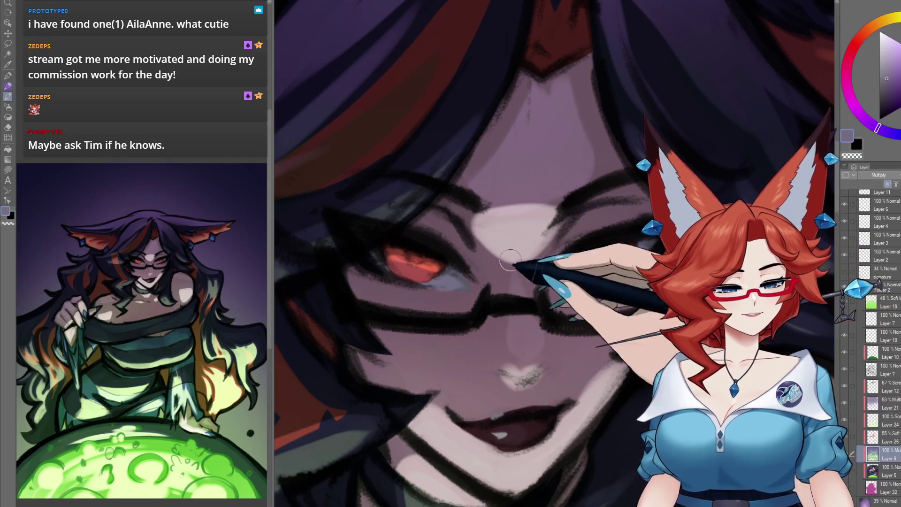
left_click_drag(505, 142, 486, 208)
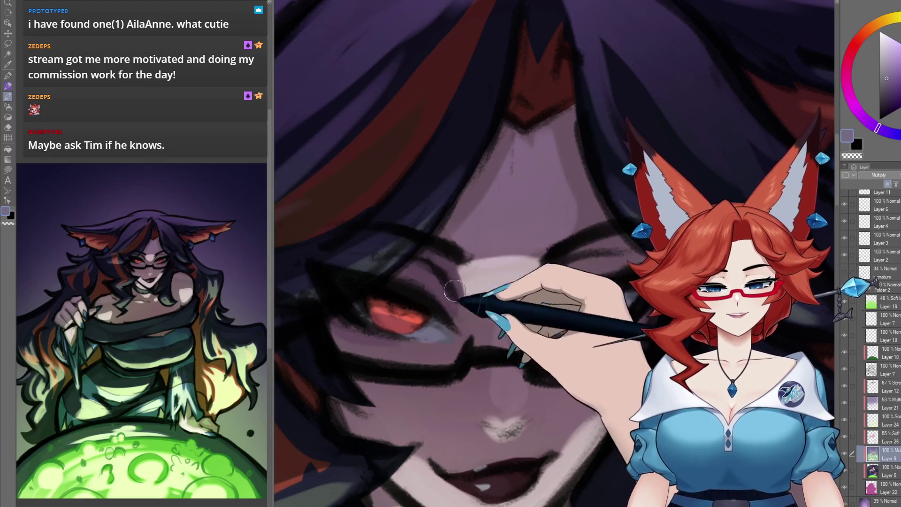
Paint a pale lavender highlight above the red eye, then review the whole artwork.
left_click(454, 409, "alt")
left_click_drag(429, 248, 456, 283)
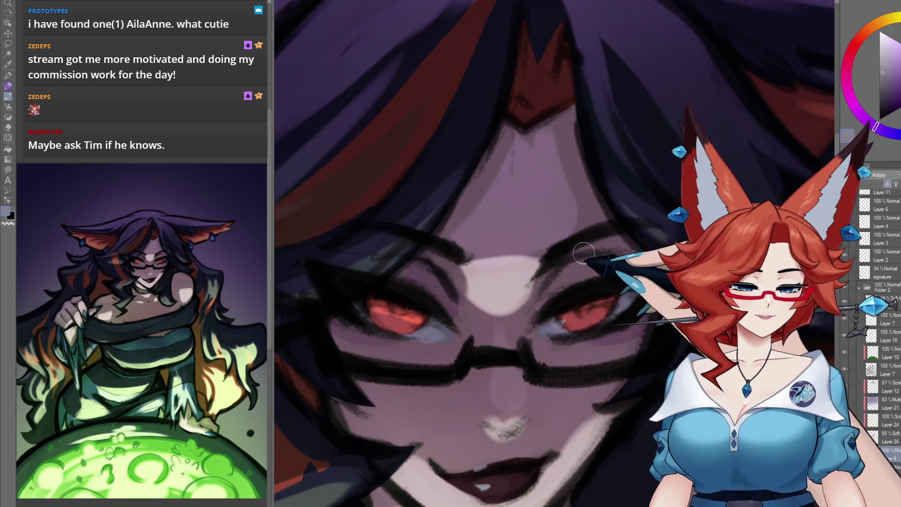
left_click(469, 306, "alt")
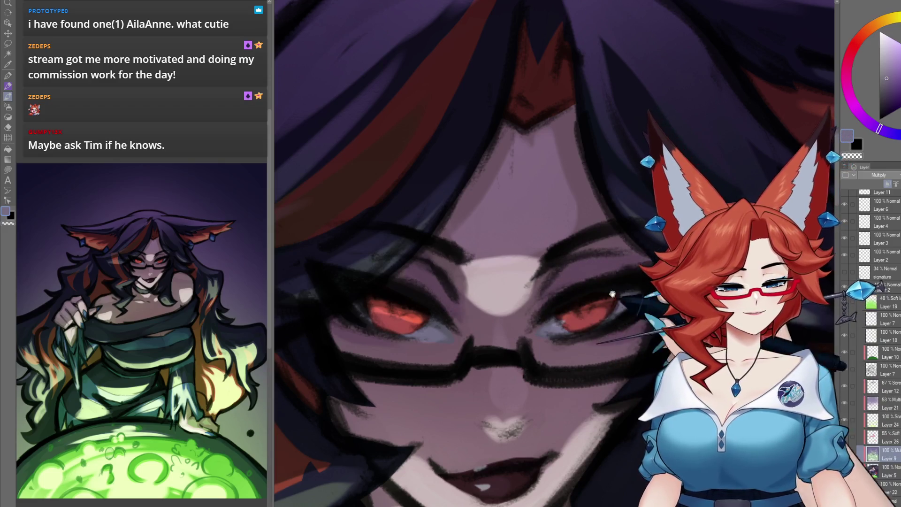
key("ctrl+0")
scroll(555, 313, "up", 5)
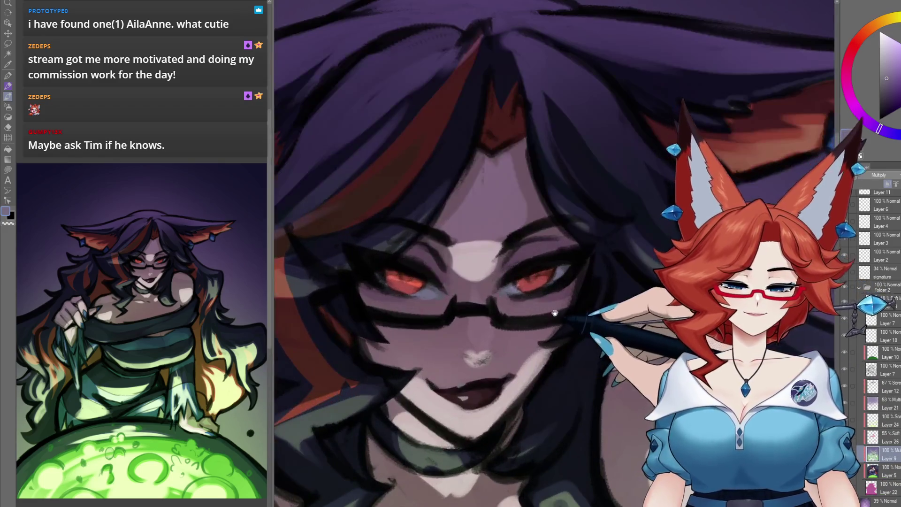
scroll(511, 319, "up", 2)
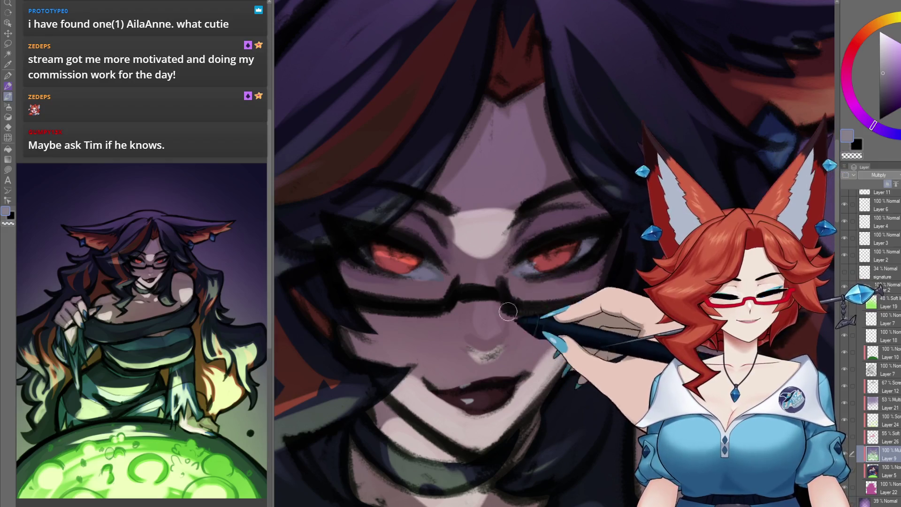
scroll(517, 335, "down", 3)
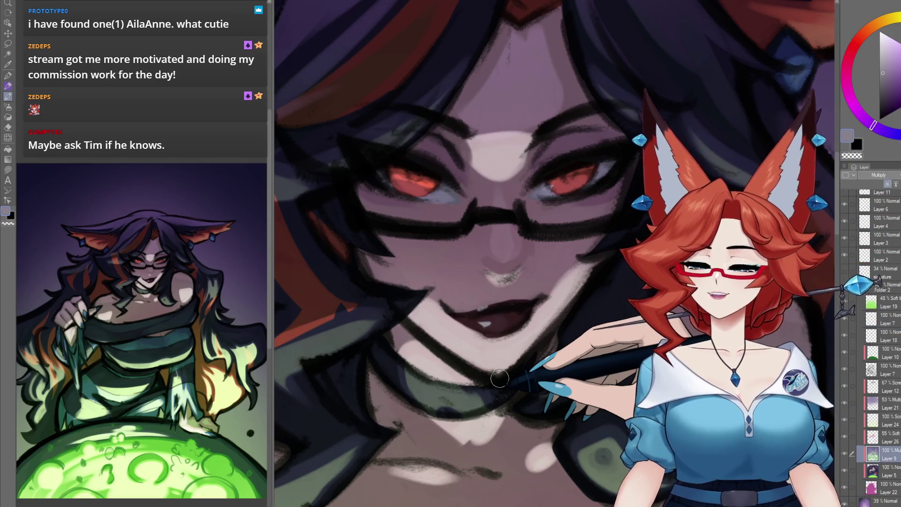
scroll(524, 428, "down", 10)
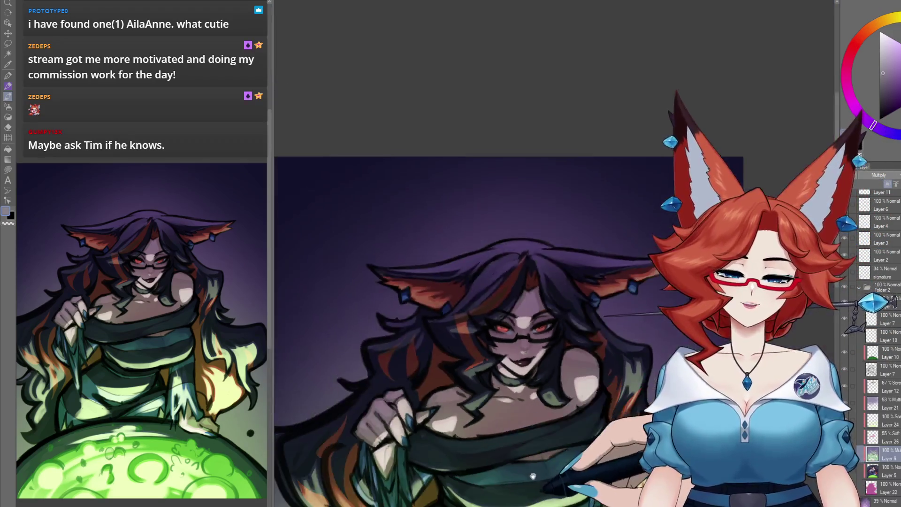
scroll(524, 428, "up", 3)
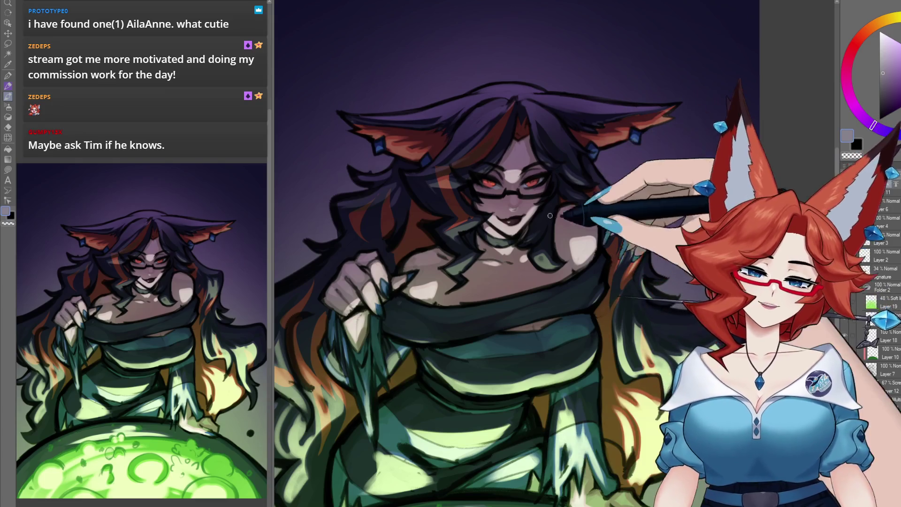
scroll(532, 306, "down", 1)
scroll(532, 306, "up", 5)
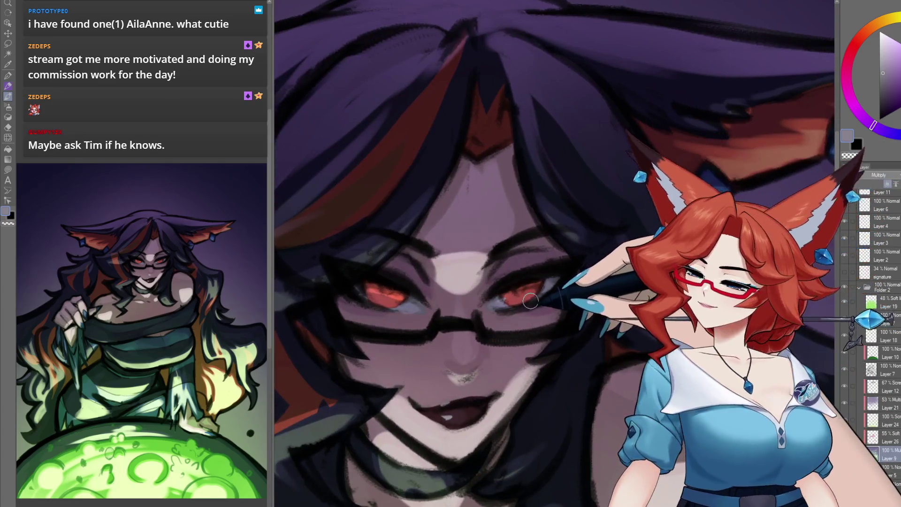
Add a light red eye highlight, then a peach-orange glow on Screen-blended Layer 24.
left_click_drag(511, 300, 523, 298)
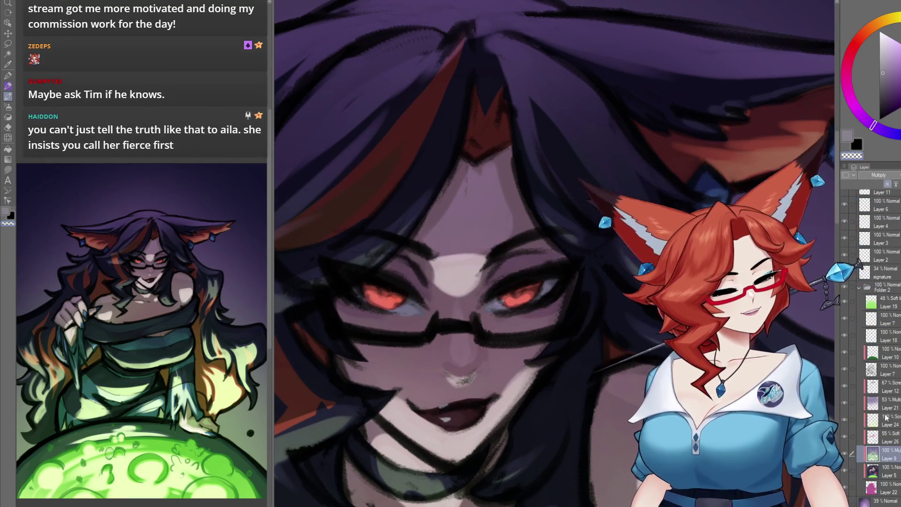
left_click(873, 422)
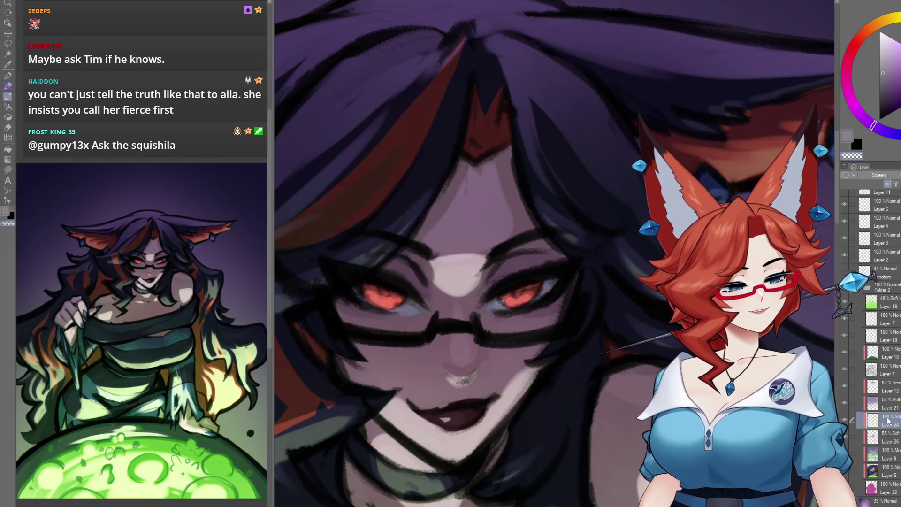
left_click(872, 27)
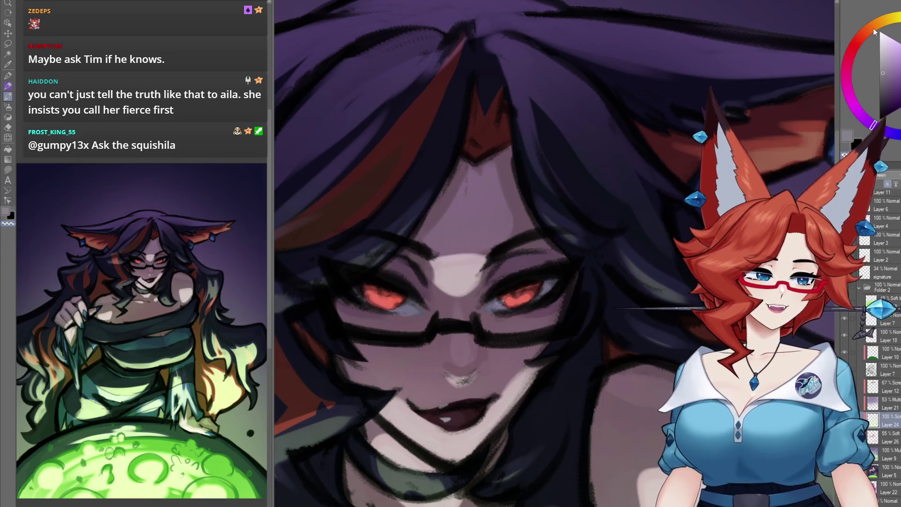
left_click(889, 51)
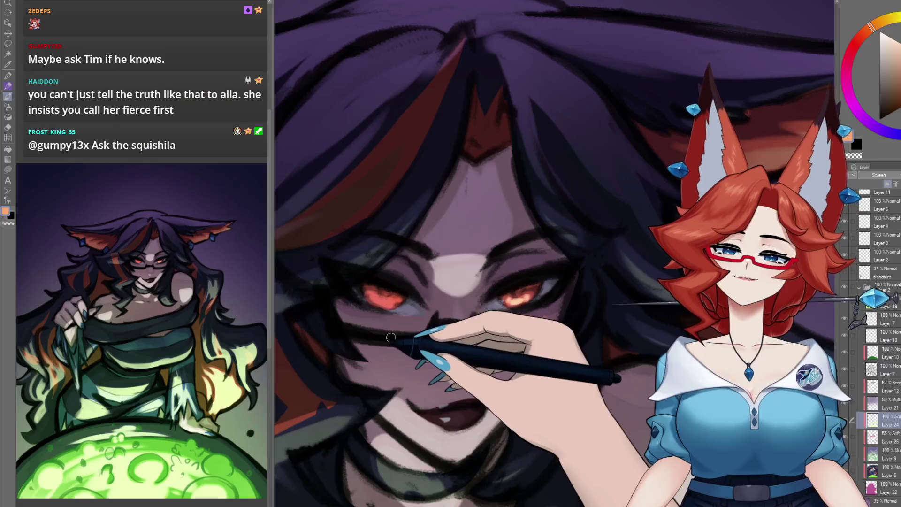
left_click_drag(379, 299, 390, 303)
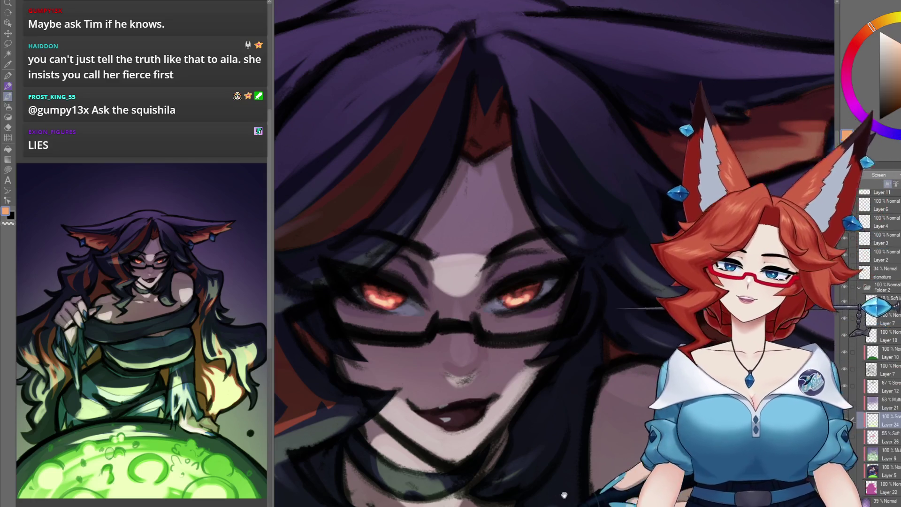
scroll(548, 417, "down", 3)
scroll(547, 417, "down", 4)
scroll(548, 403, "up", 2)
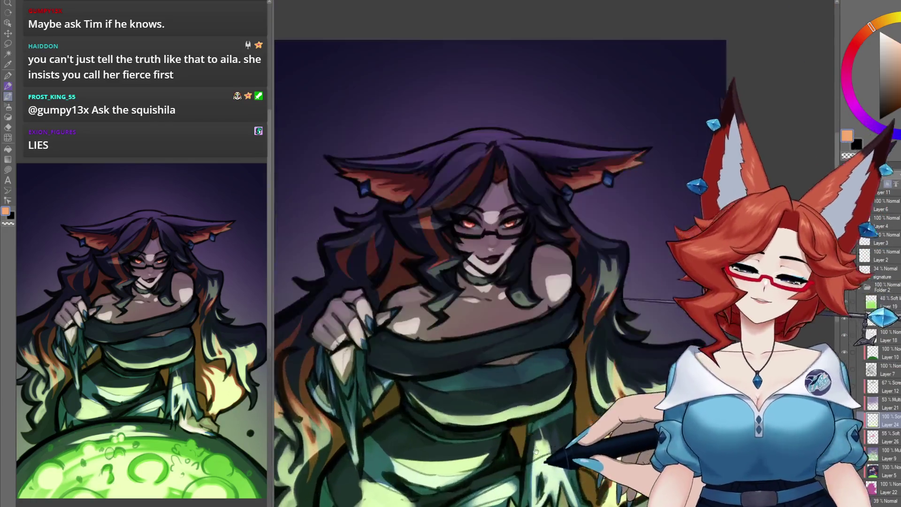
scroll(548, 398, "down", 2)
scroll(559, 403, "up", 4)
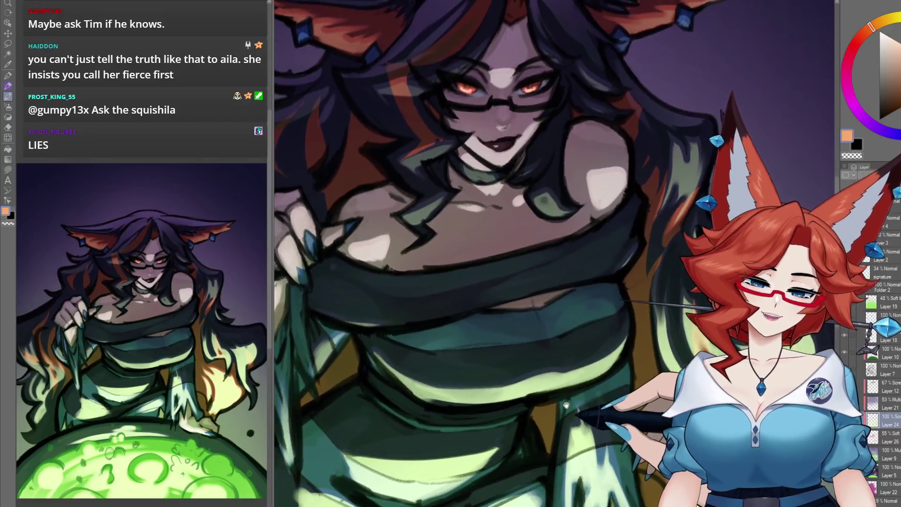
scroll(565, 407, "up", 1)
scroll(554, 376, "down", 2)
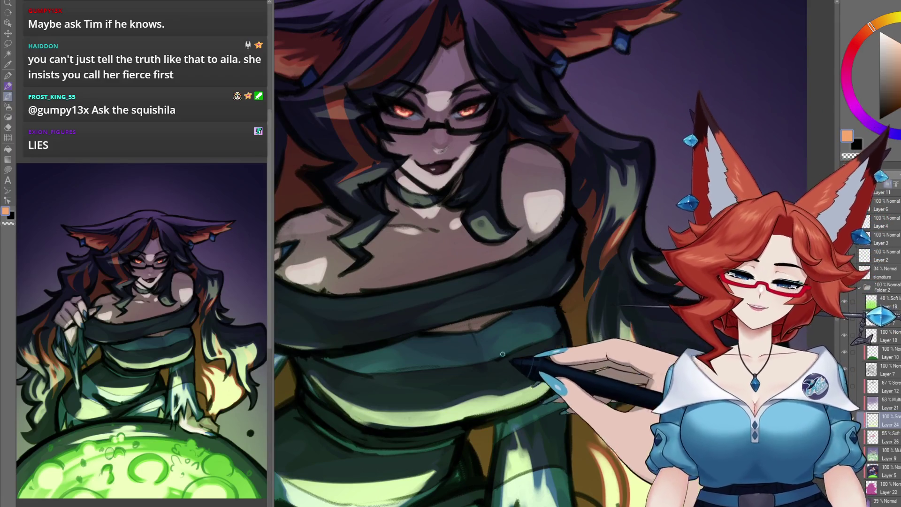
scroll(531, 345, "up", 2)
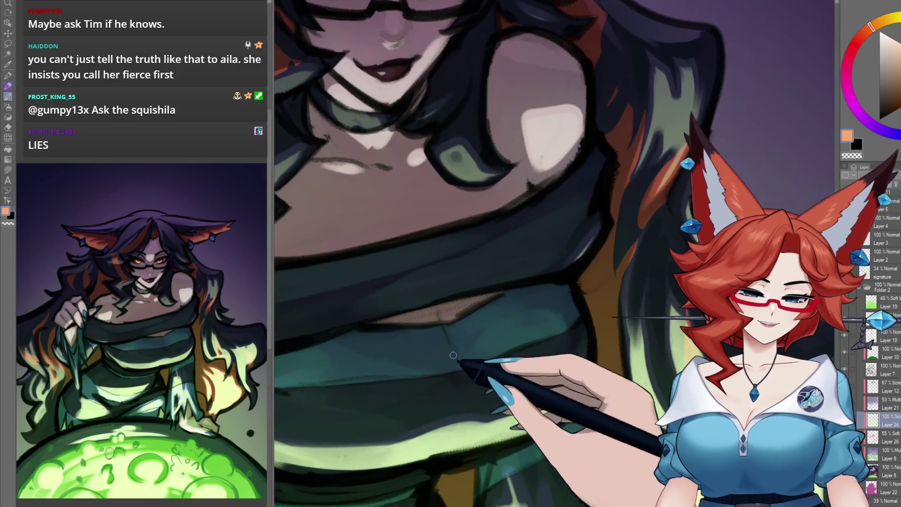
scroll(565, 332, "down", 2)
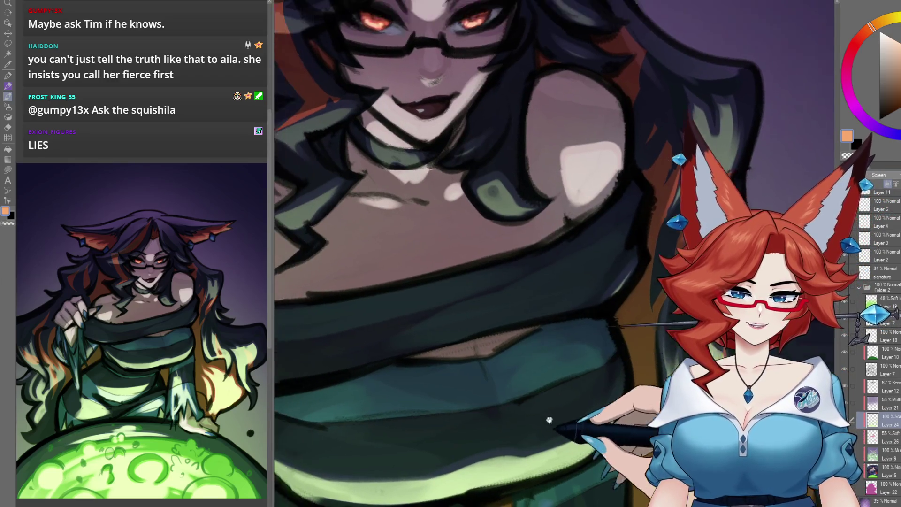
scroll(564, 328, "up", 1)
scroll(567, 327, "up", 2)
left_click_drag(567, 328, 514, 300)
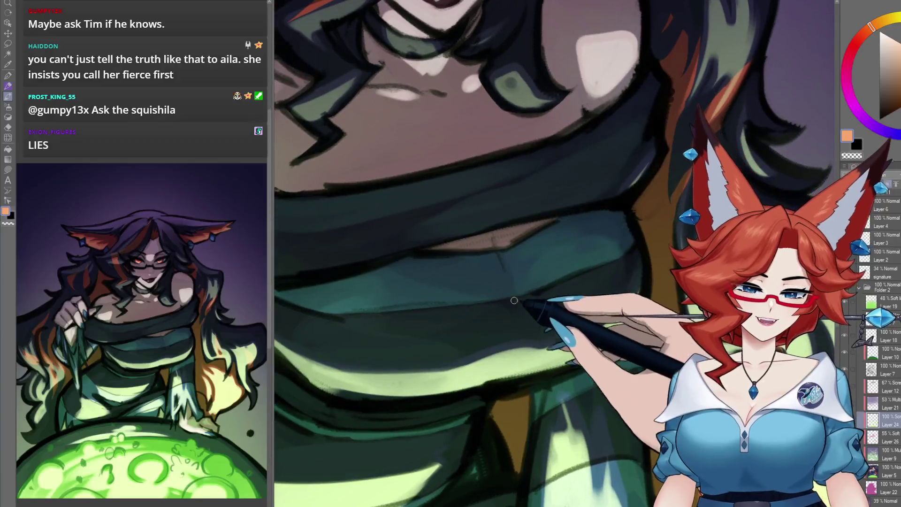
scroll(562, 263, "down", 2)
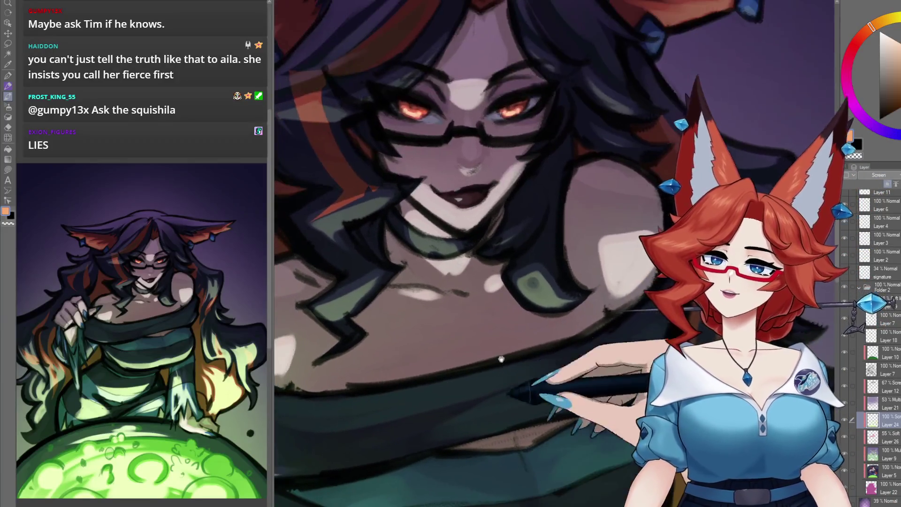
scroll(439, 239, "up", 1)
left_click_drag(489, 253, 491, 417)
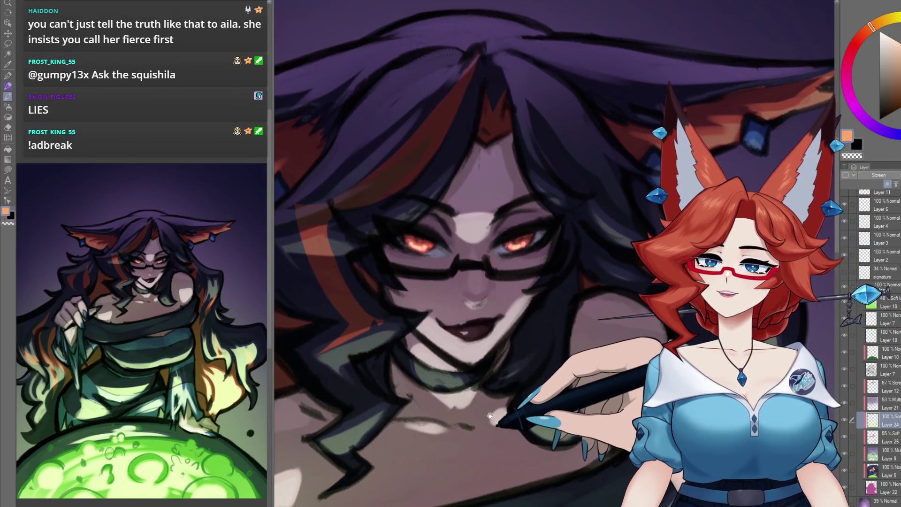
left_click_drag(504, 191, 509, 241)
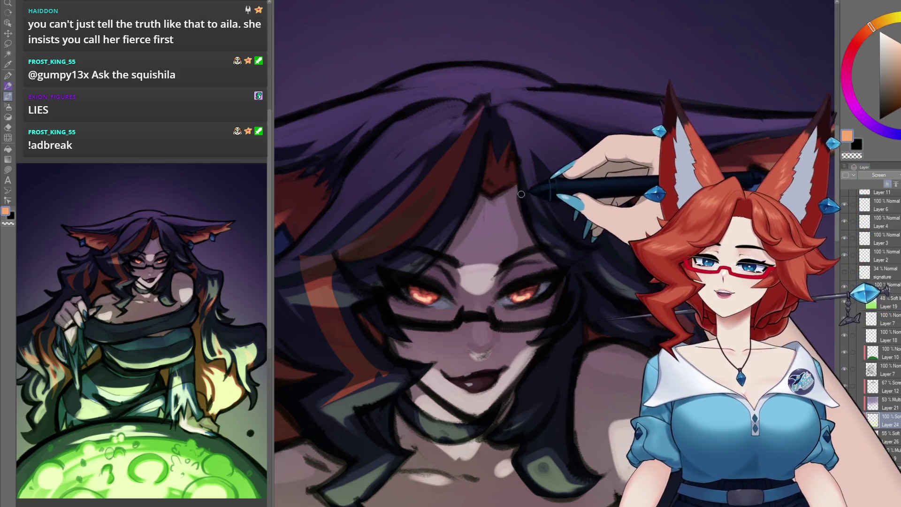
mouse_move(518, 282)
left_mouse_down()
mouse_move(535, 255)
mouse_move(545, 304)
left_mouse_up()
scroll(542, 310, "down", 5)
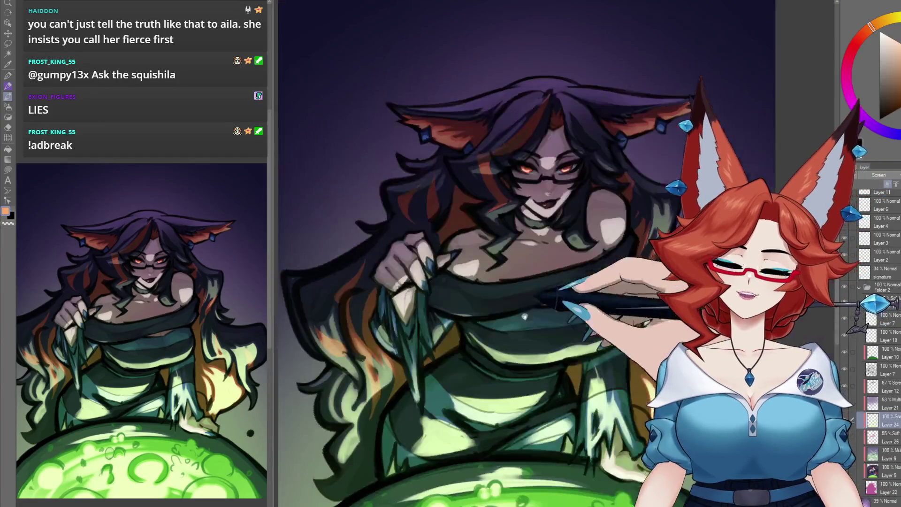
scroll(532, 332, "up", 4)
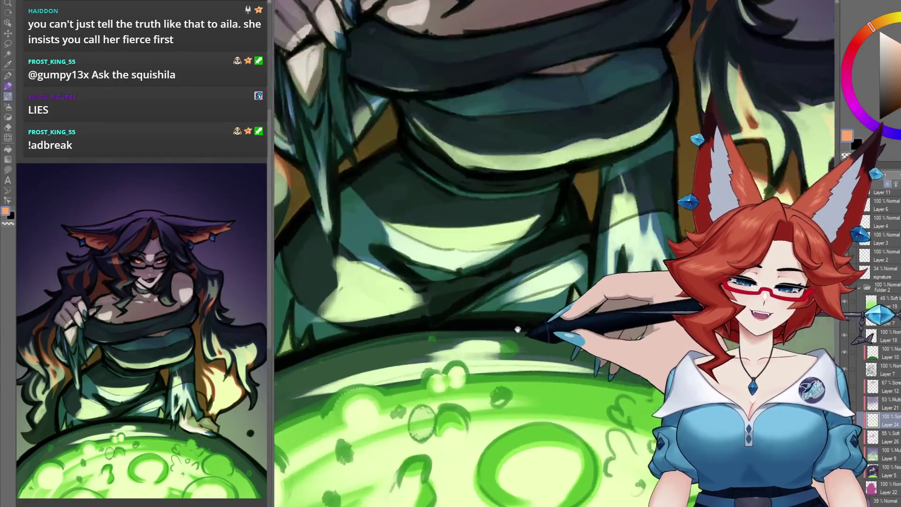
scroll(517, 343, "up", 3)
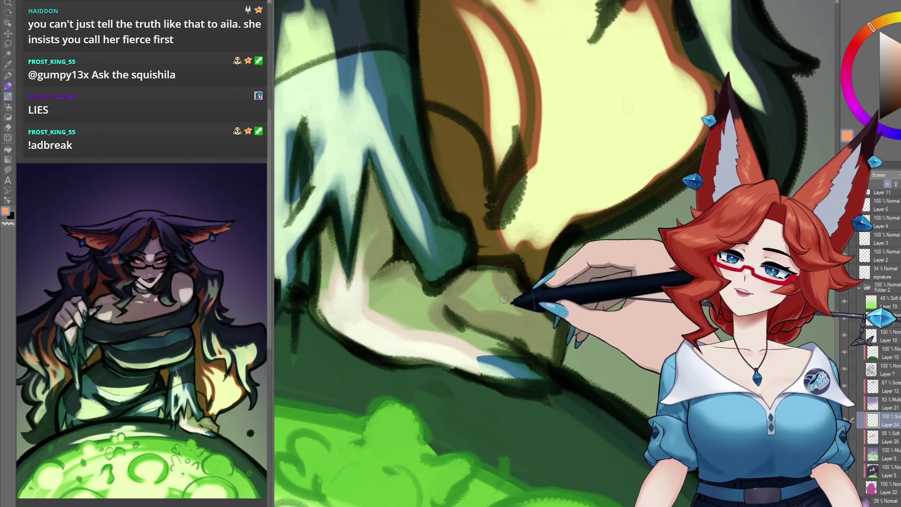
scroll(460, 326, "down", 5)
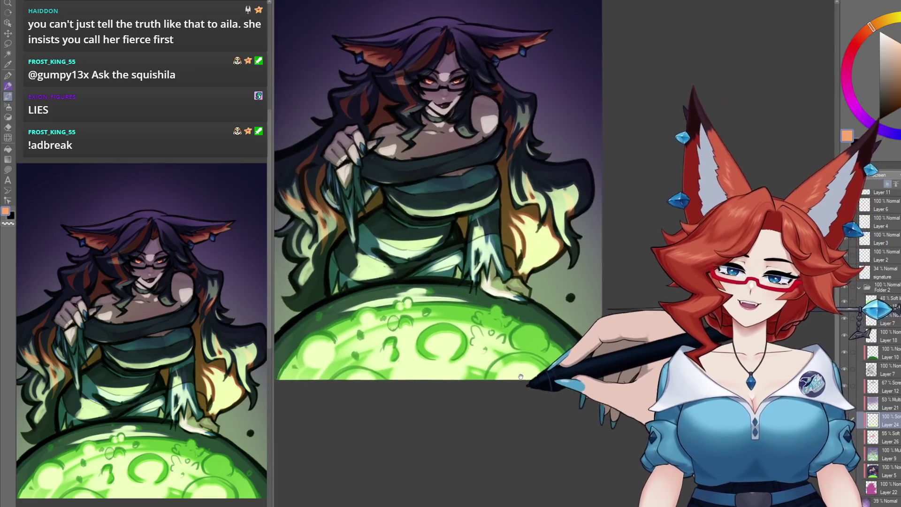
scroll(508, 353, "up", 1)
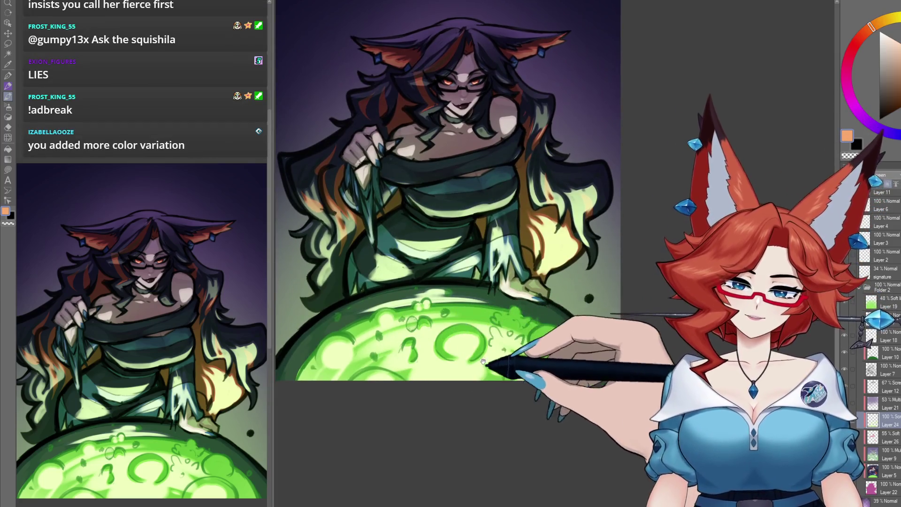
left_click_drag(484, 365, 492, 417)
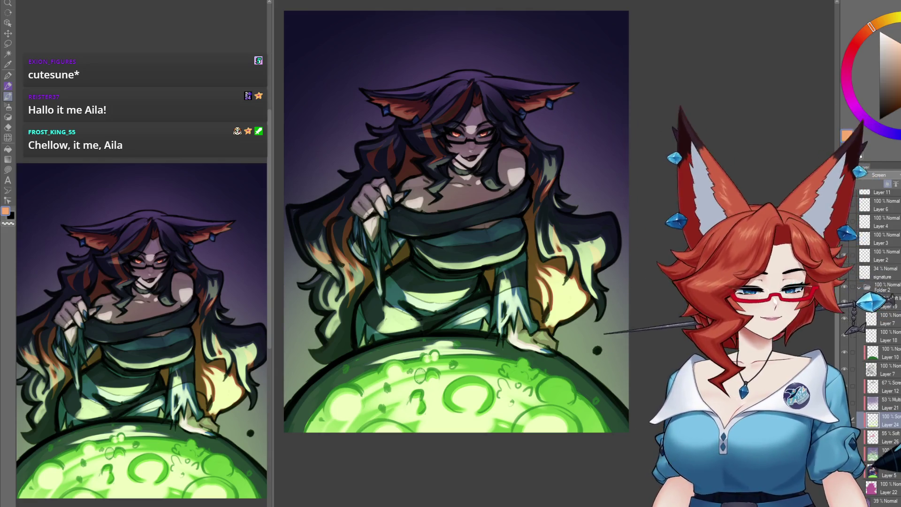
key("ctrl+z")
key("ctrl+y")
key("ctrl+z")
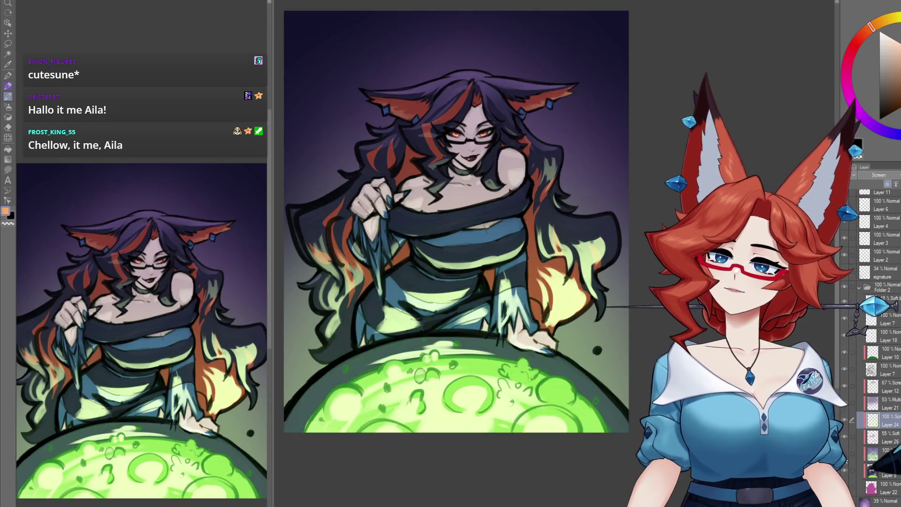
key("ctrl+y")
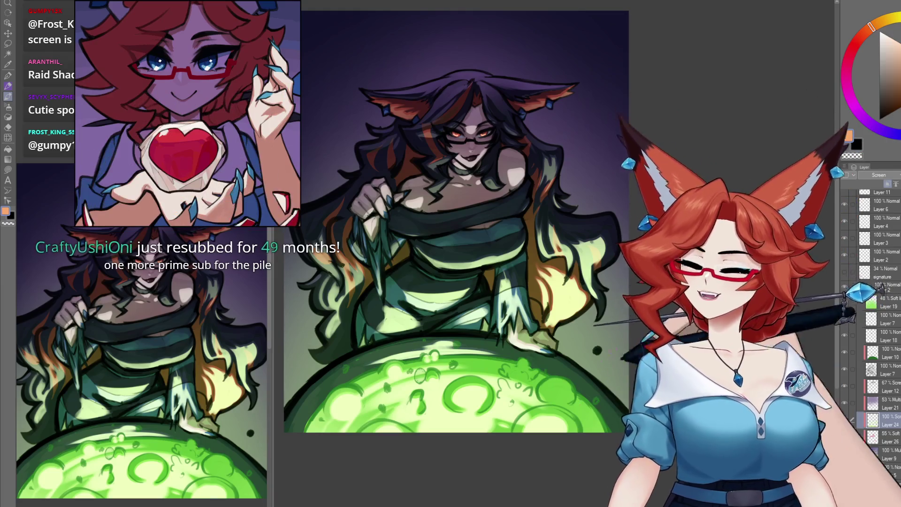
Select Layer 20, then switch to the 48% Soft light Layer 19.
scroll(893, 223, "up", 3)
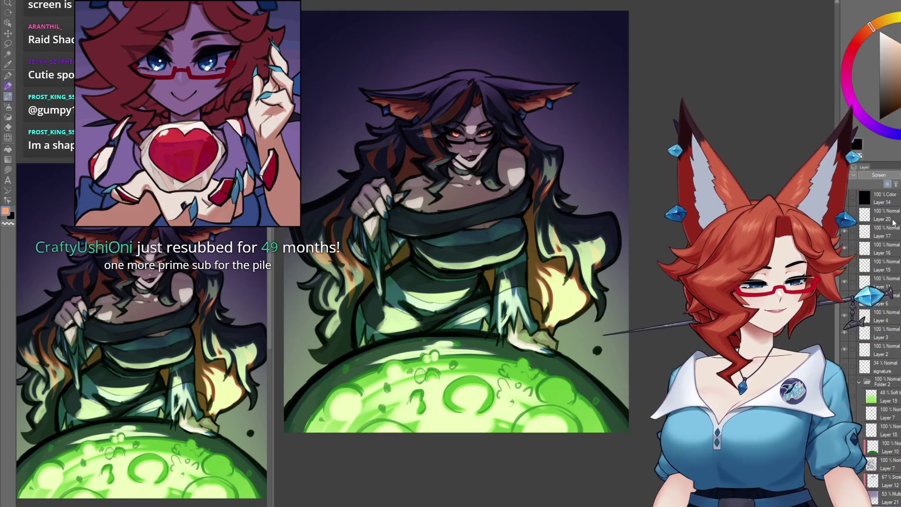
left_click(893, 223)
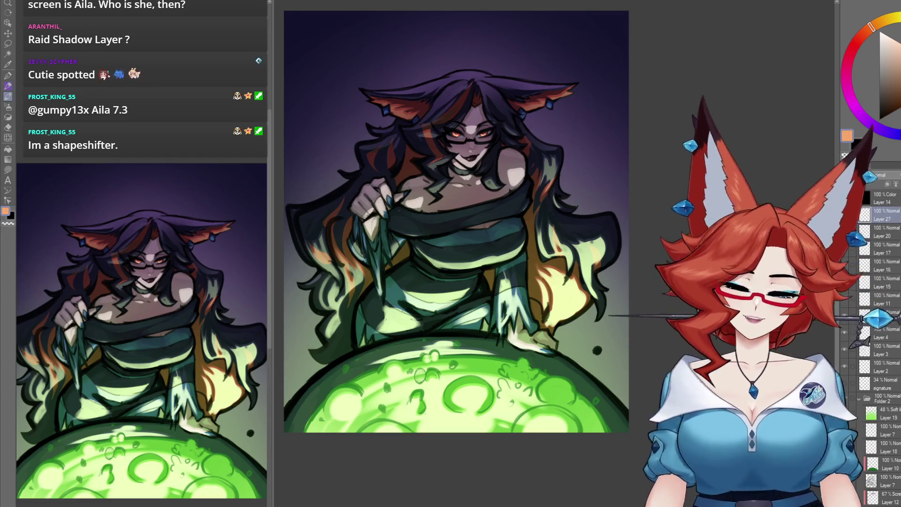
scroll(877, 281, "down", 2)
left_click(889, 357)
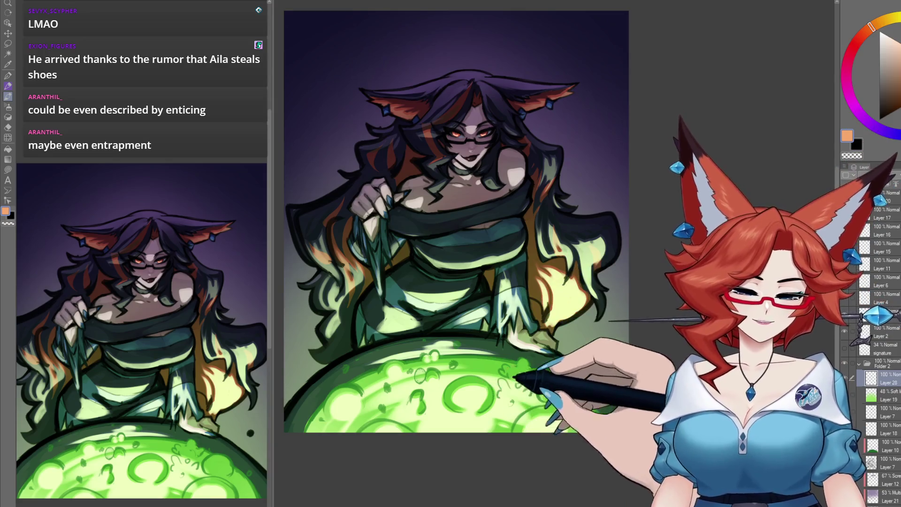
scroll(464, 356, "up", 5)
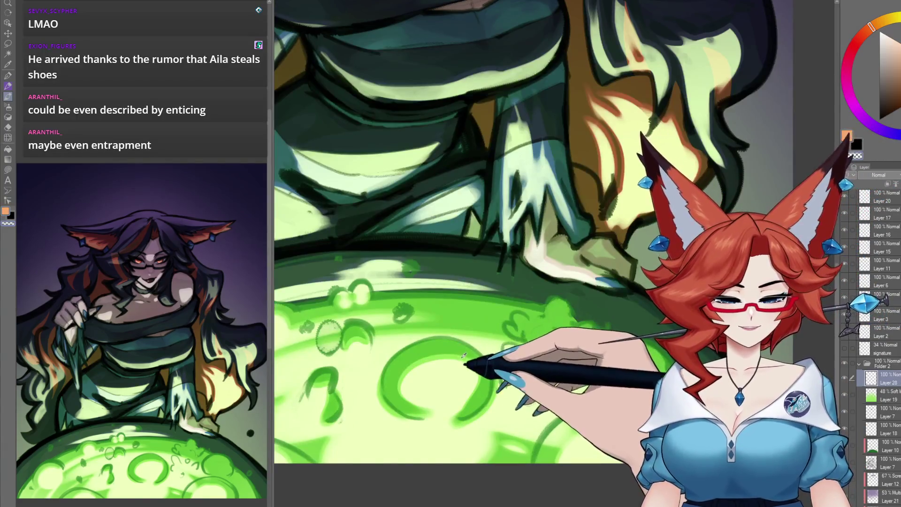
Eyedrop the cauldron's bright green, return to the brush, and zoom in on the witch's face.
key("alt")
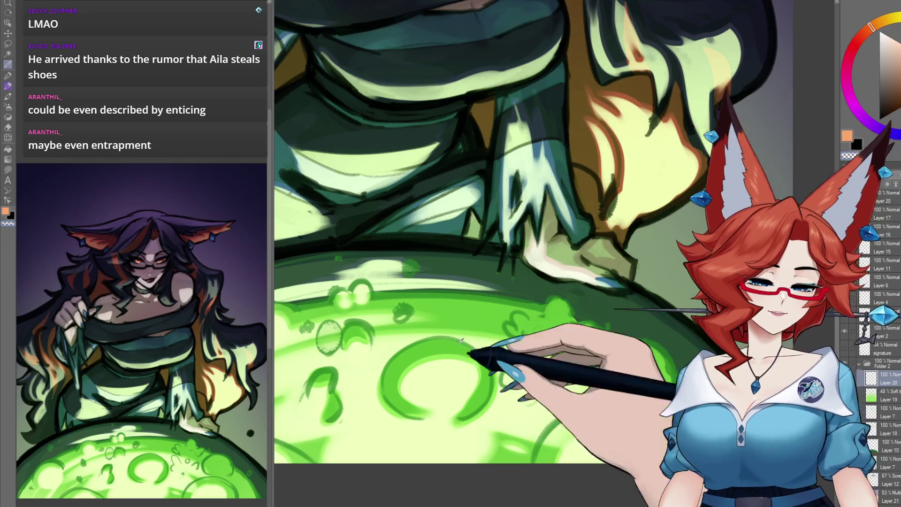
left_click(462, 340)
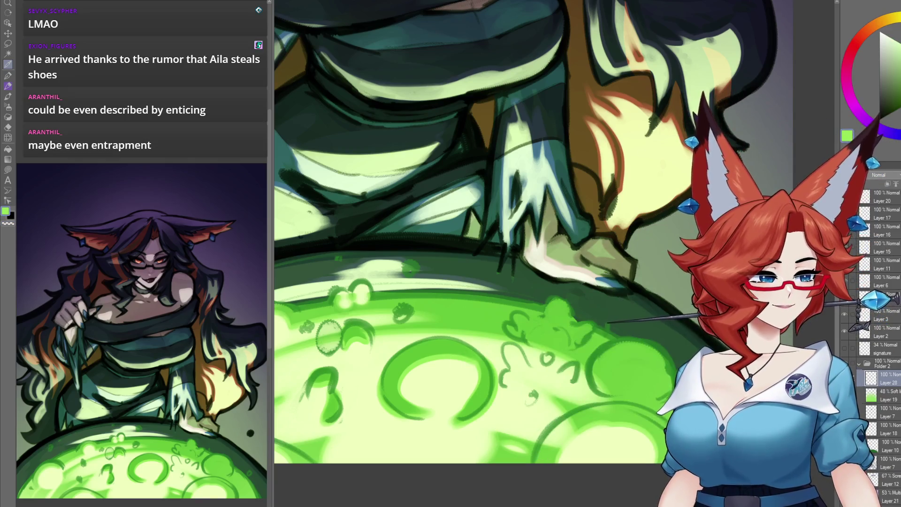
mouse_move(563, 282)
left_mouse_down()
mouse_move(517, 310)
mouse_move(380, 324)
mouse_move(394, 309)
left_mouse_up()
key("b")
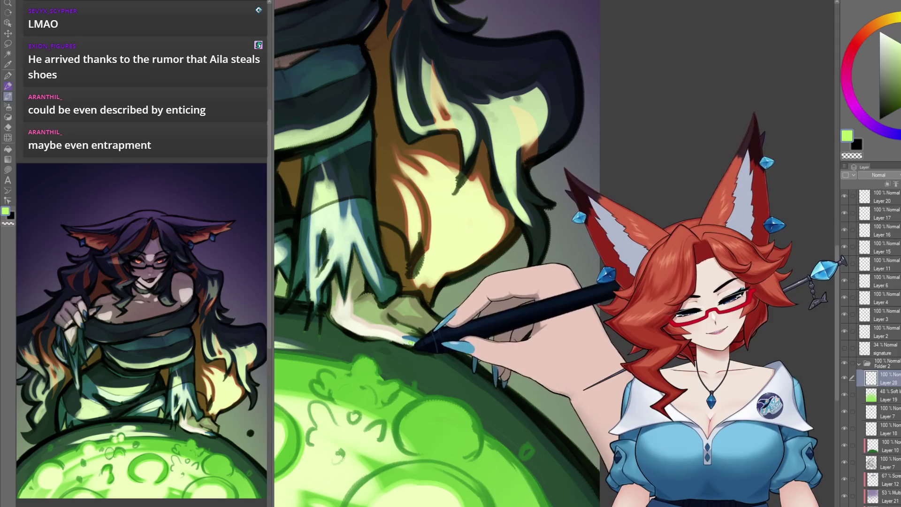
mouse_move(336, 294)
left_mouse_down()
mouse_move(493, 376)
mouse_move(594, 411)
mouse_move(629, 474)
left_mouse_up()
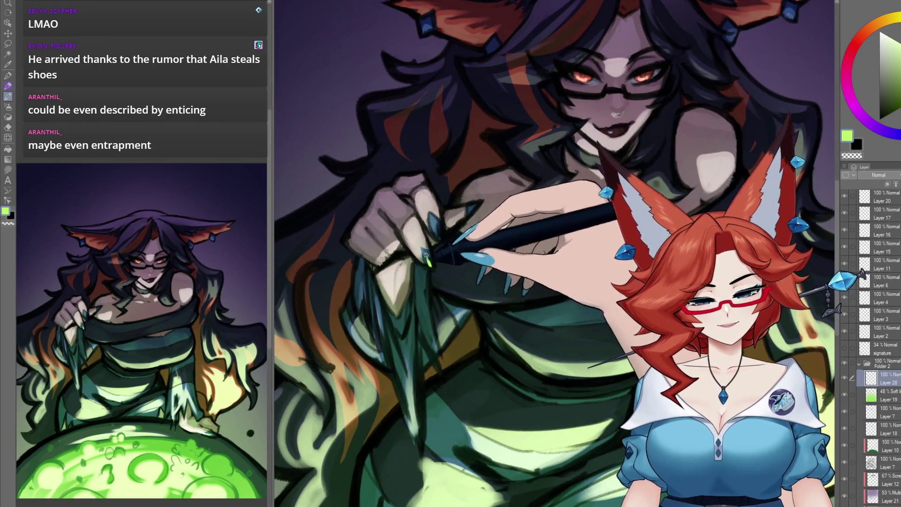
left_click_drag(464, 183, 471, 219)
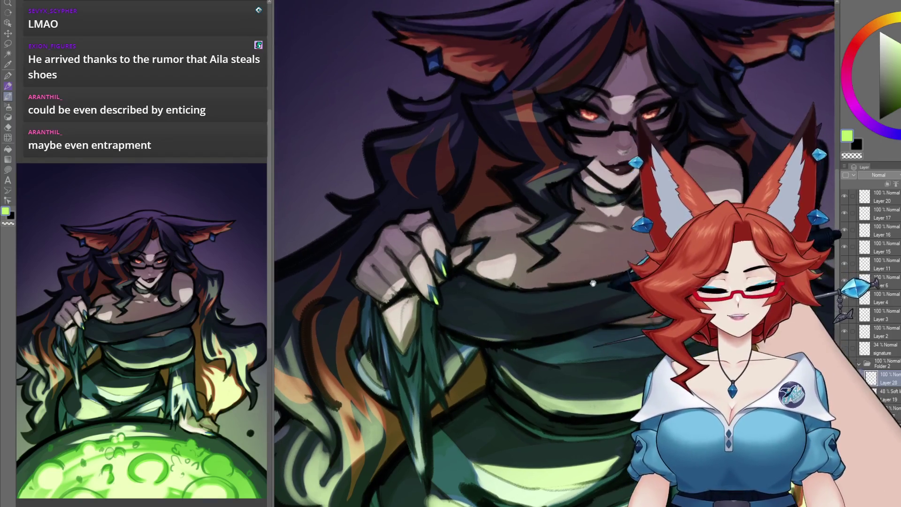
scroll(537, 234, "up", 2)
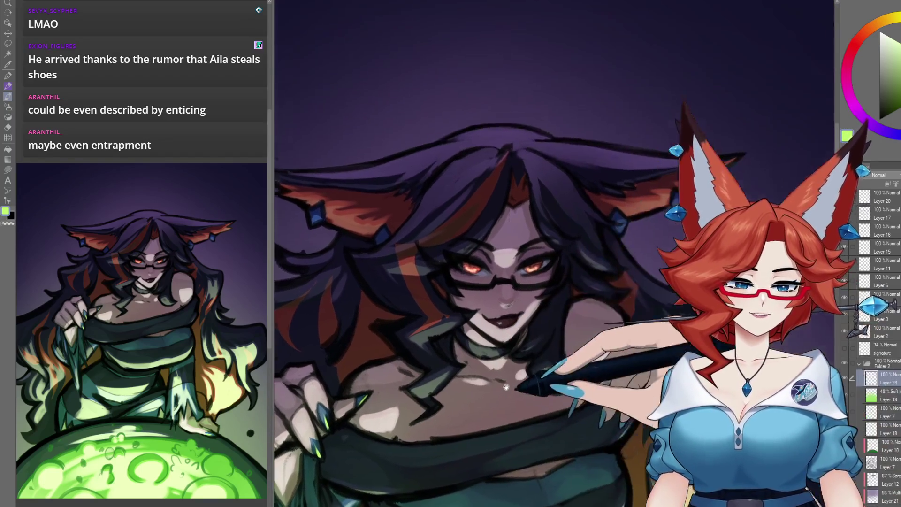
left_click_drag(537, 233, 534, 305)
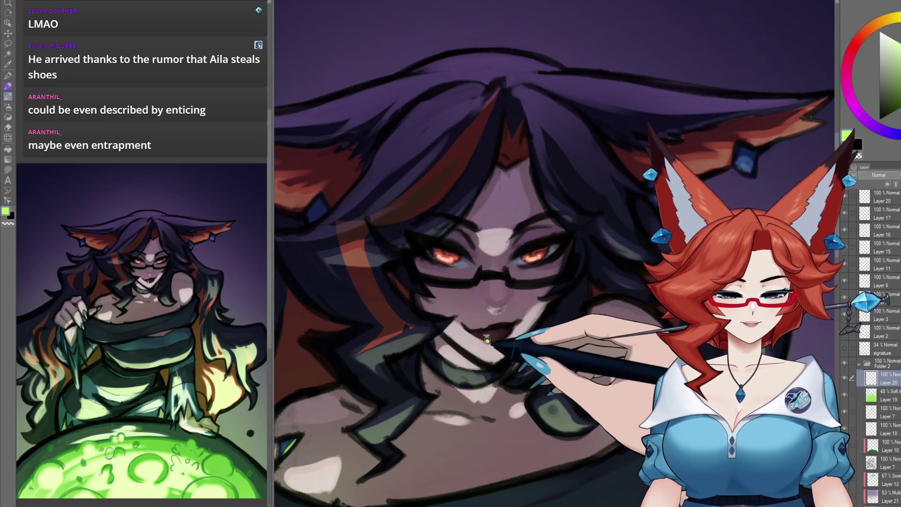
scroll(500, 324, "up", 2)
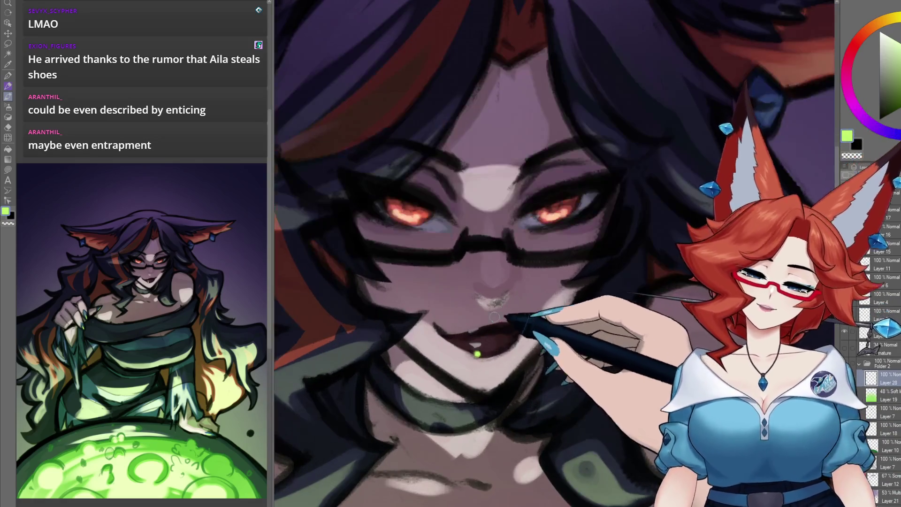
Paint a green drop below the lip and a glowing green pupil in the left eye.
left_click_drag(470, 334, 472, 361)
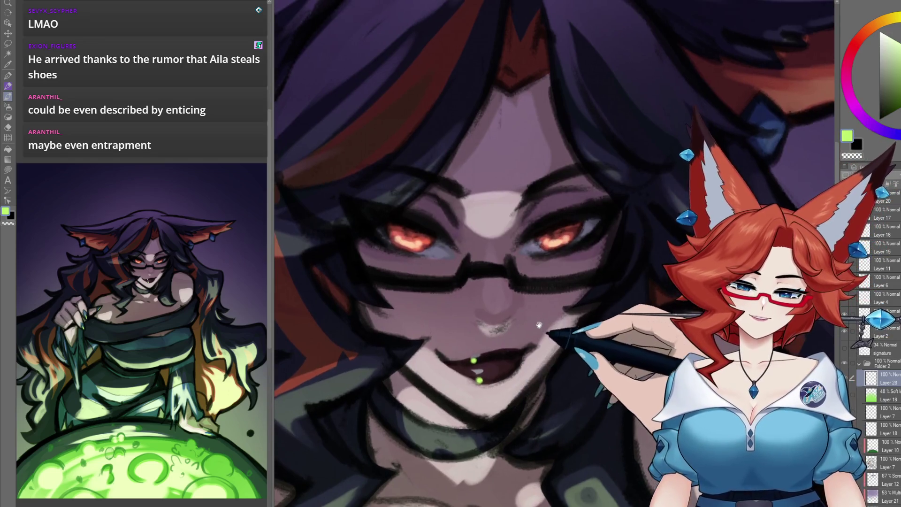
left_click_drag(537, 316, 535, 319)
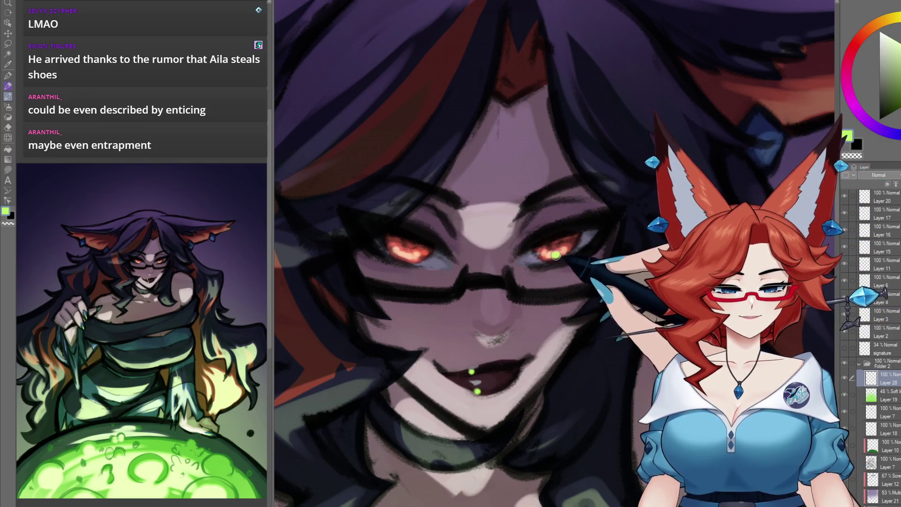
left_click(407, 256)
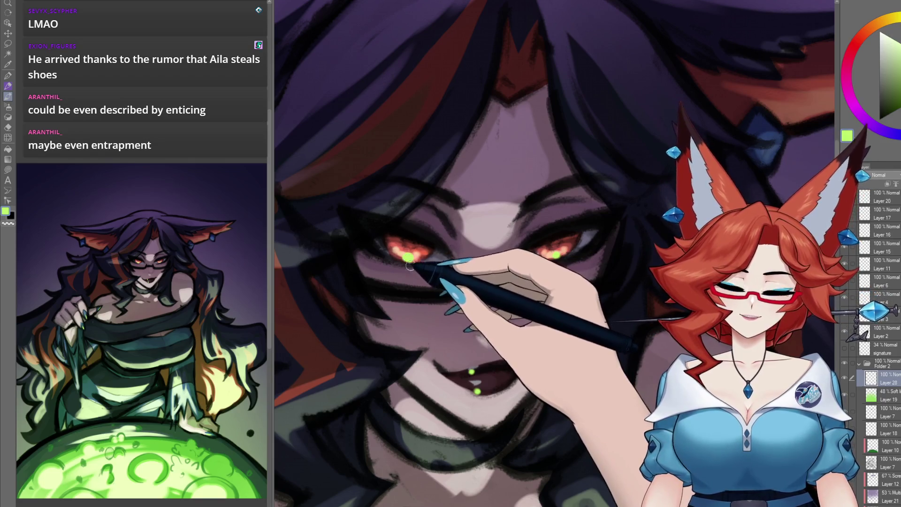
left_click_drag(548, 311, 537, 270)
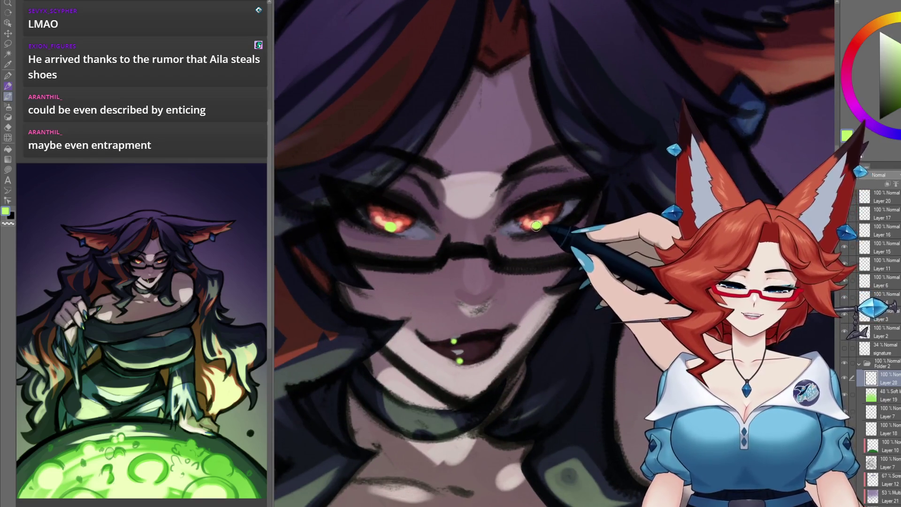
scroll(536, 226, "down", 3)
scroll(496, 275, "up", 3)
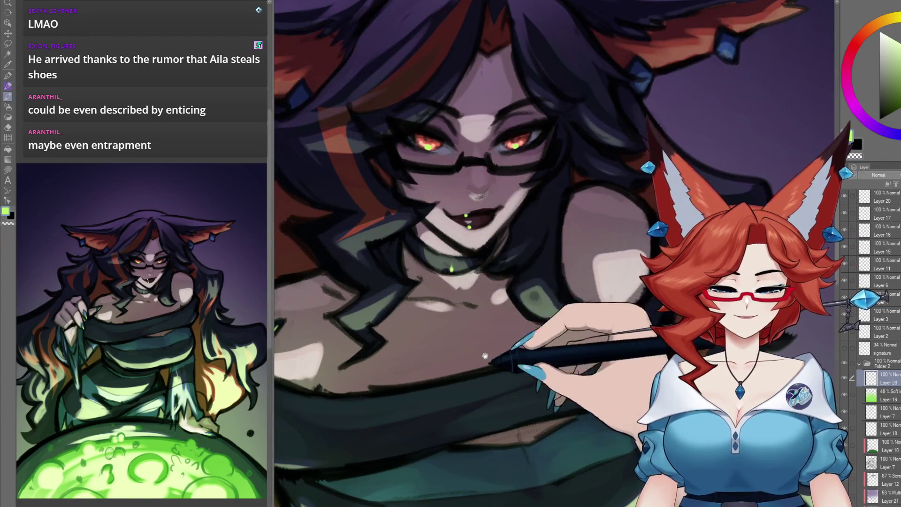
Pick white from the colour wheel to highlight the green pupils and lip drips.
scroll(485, 356, "down", 3)
scroll(485, 351, "up", 3)
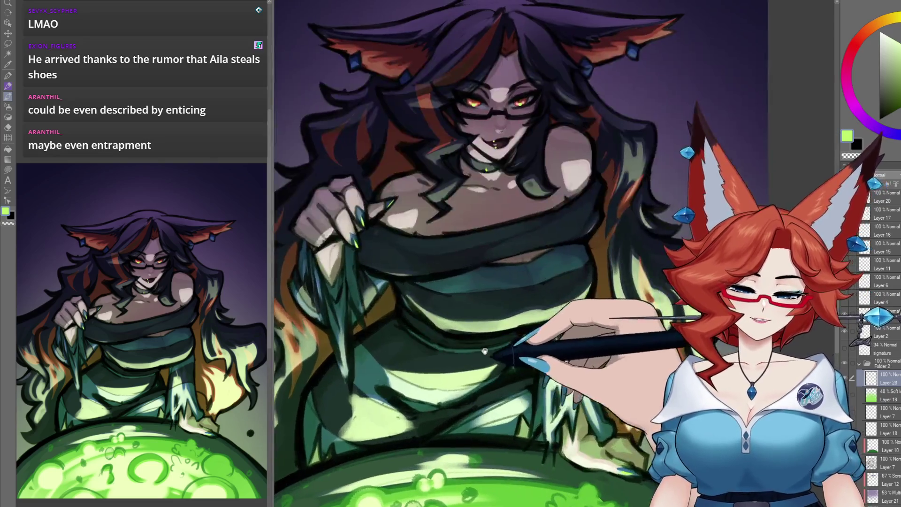
scroll(526, 348, "up", 1)
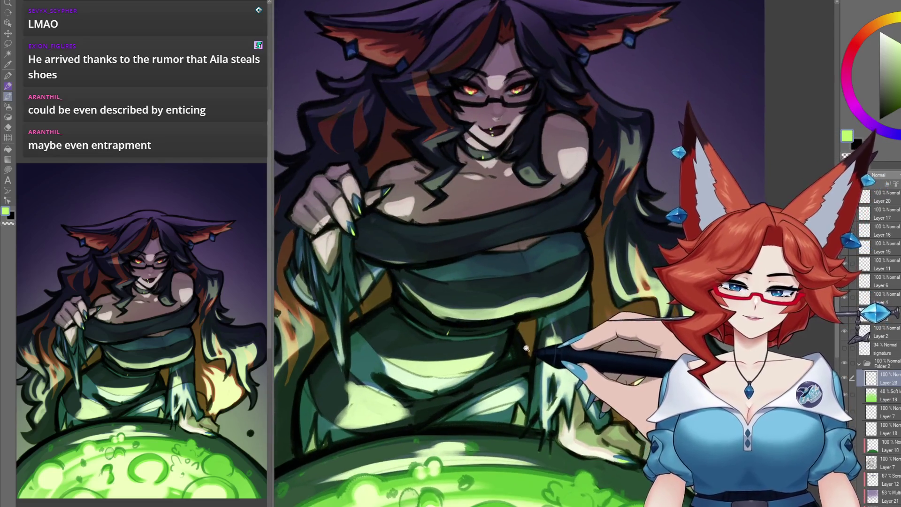
scroll(526, 349, "down", 3)
scroll(542, 235, "up", 4)
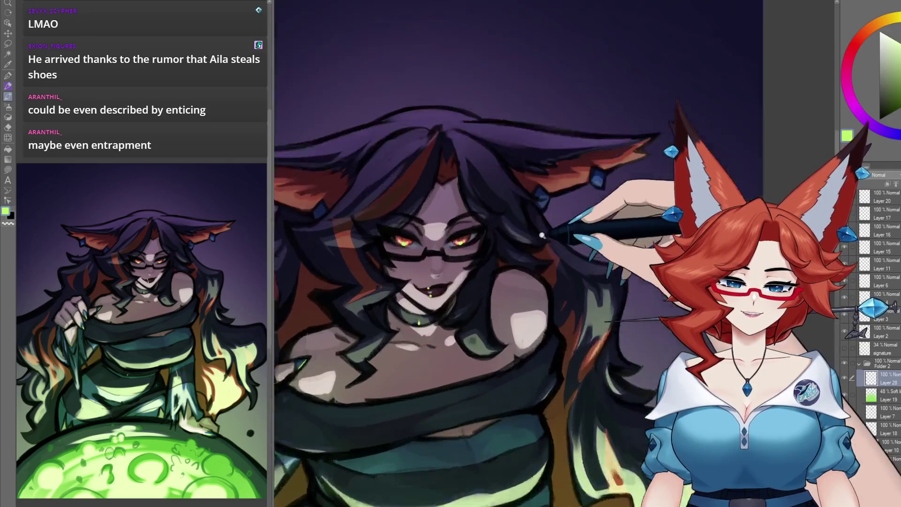
scroll(542, 235, "up", 1)
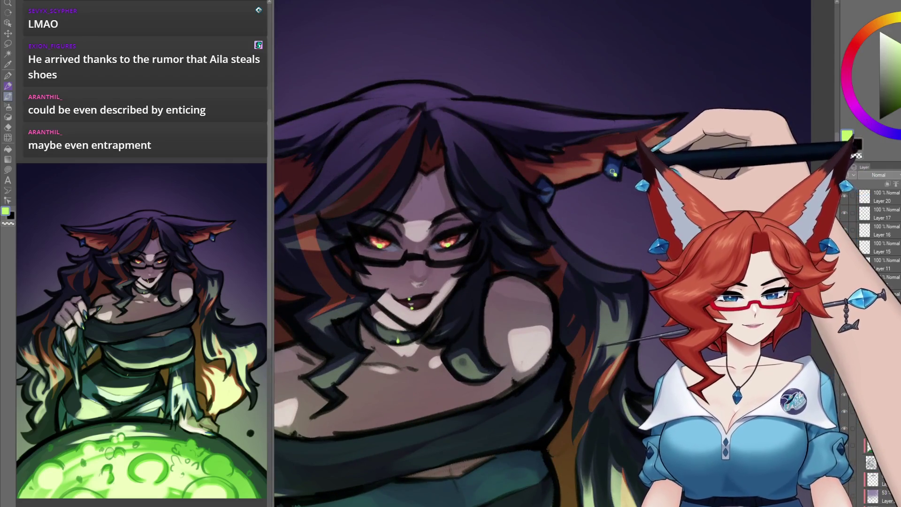
scroll(547, 200, "up", 2)
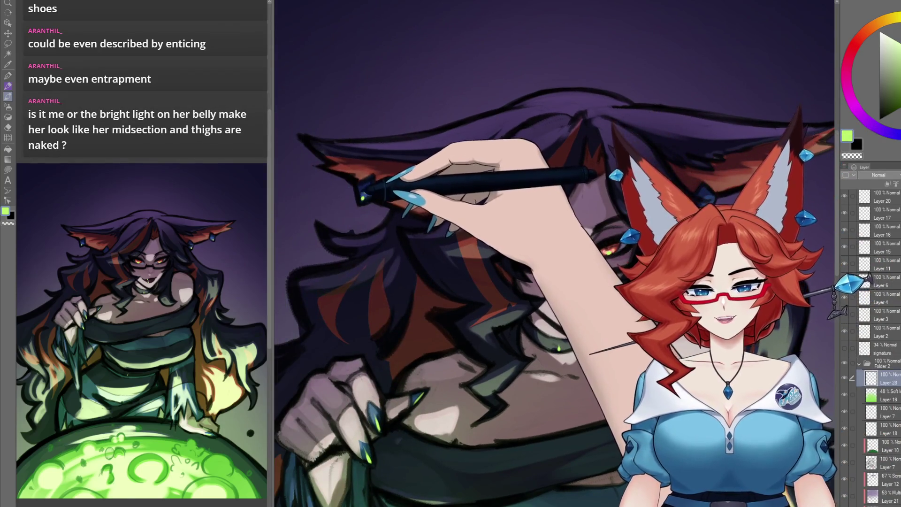
scroll(464, 384, "down", 1)
scroll(497, 306, "up", 3)
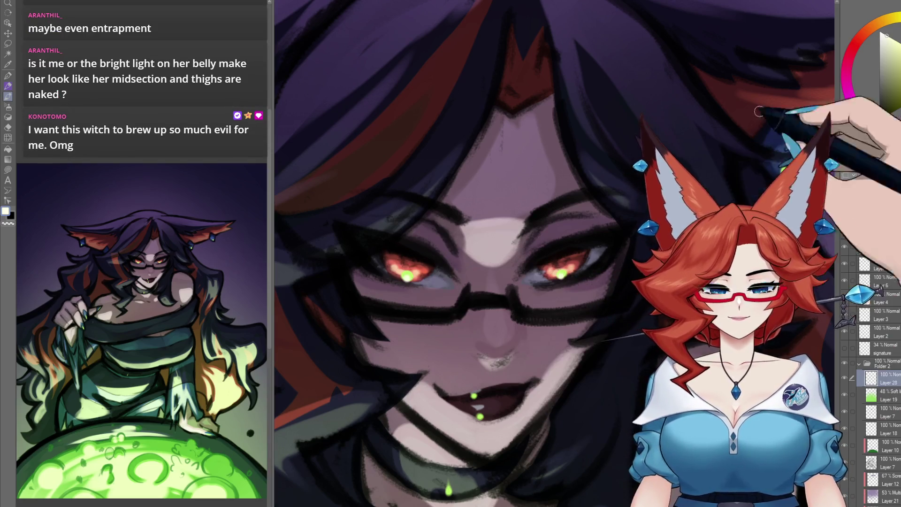
left_click(881, 32)
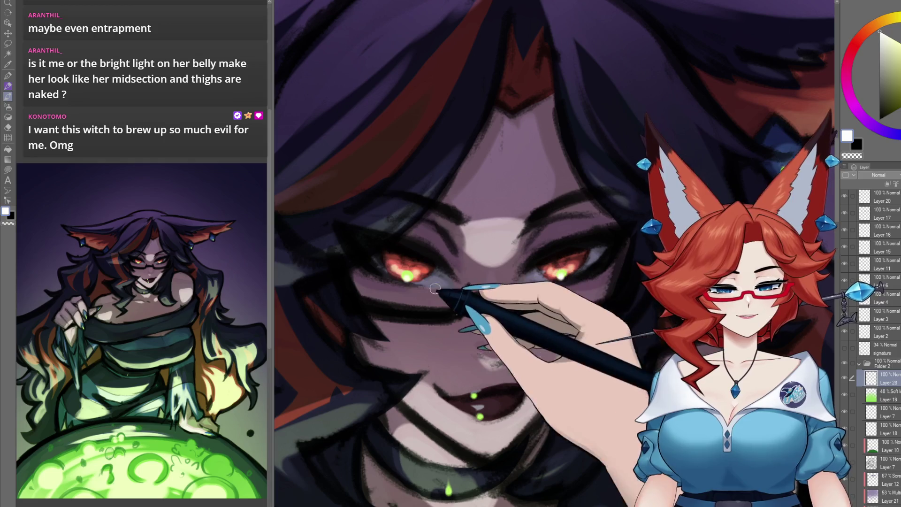
scroll(482, 361, "down", 3)
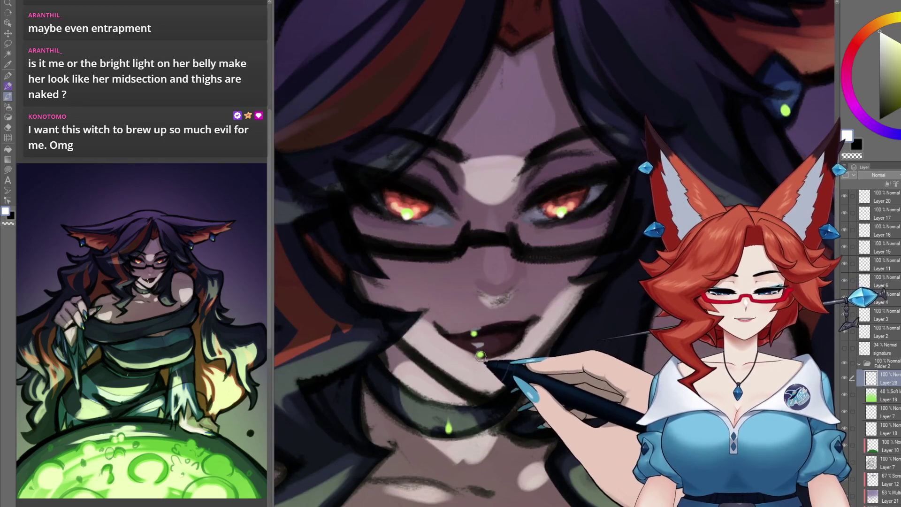
scroll(481, 356, "down", 5)
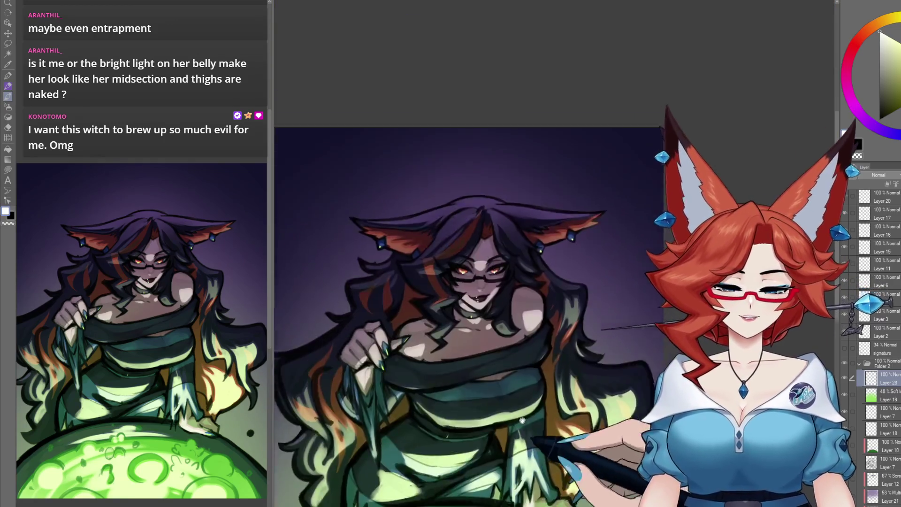
Zoom out to review the full piece, then frame the dress and glowing cauldron.
scroll(527, 367, "up", 2)
scroll(529, 363, "down", 2)
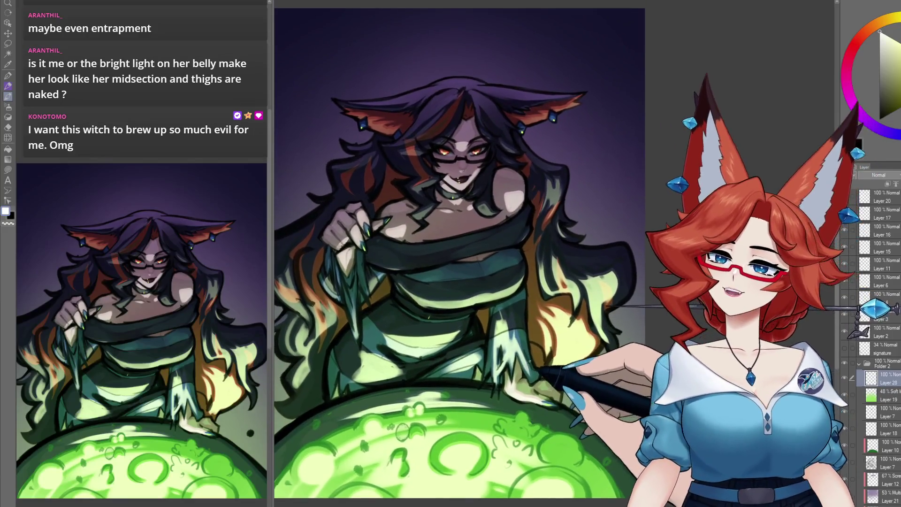
scroll(558, 360, "up", 2)
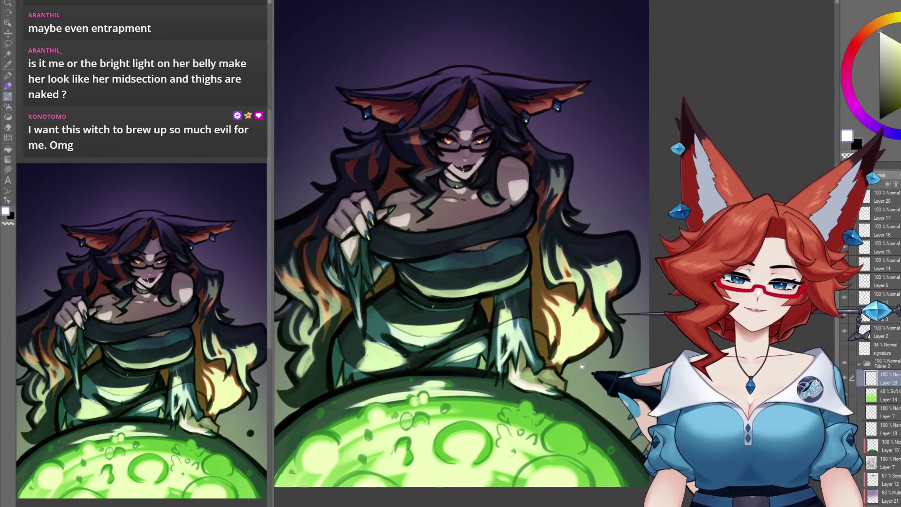
scroll(589, 375, "down", 2)
left_click_drag(589, 374, 594, 382)
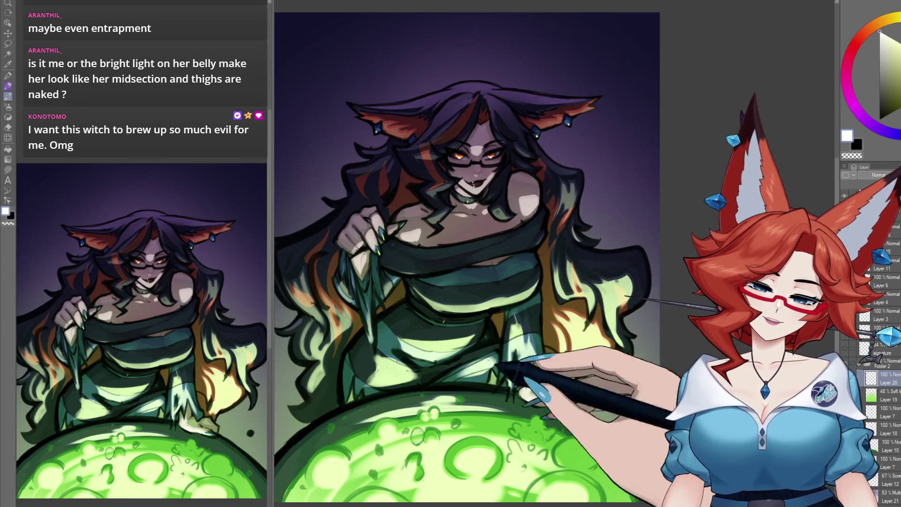
scroll(535, 357, "up", 3)
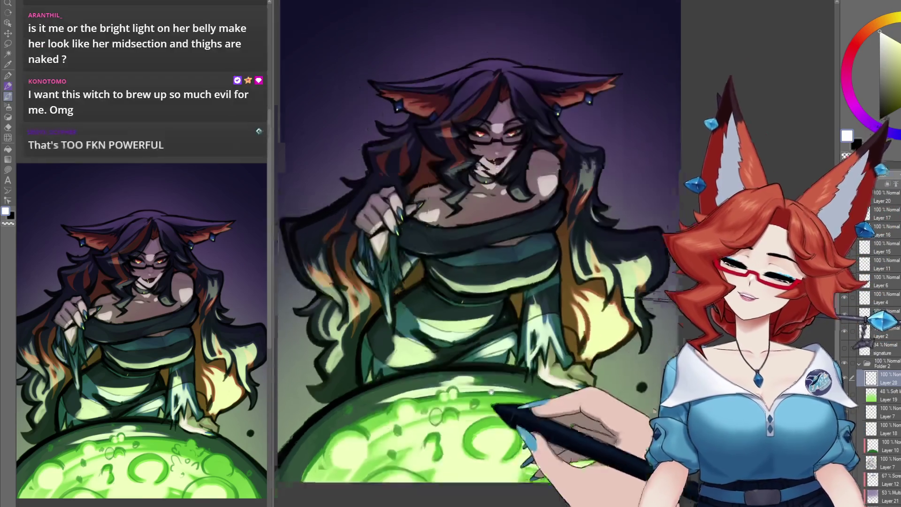
left_click_drag(535, 357, 493, 399)
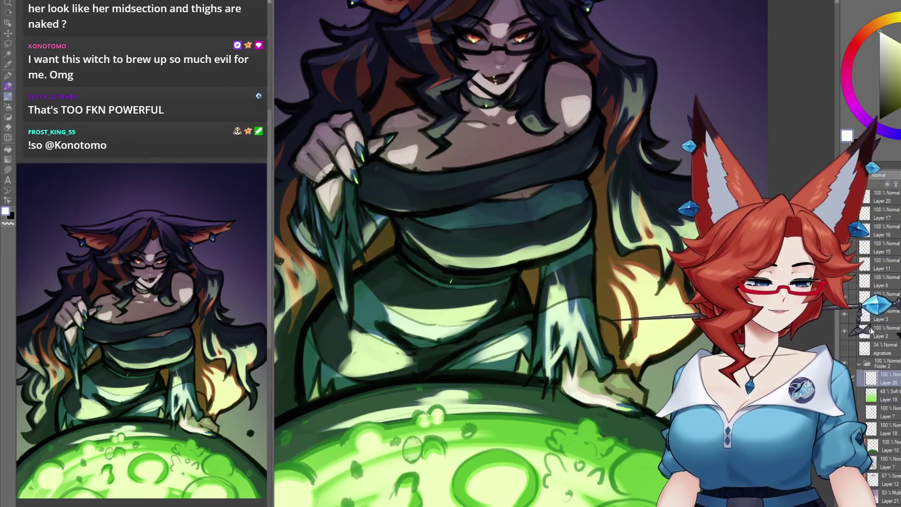
Add new Layer 29 and gather pale green, dark teal and steel blue colours.
key("ctrl+shift+n")
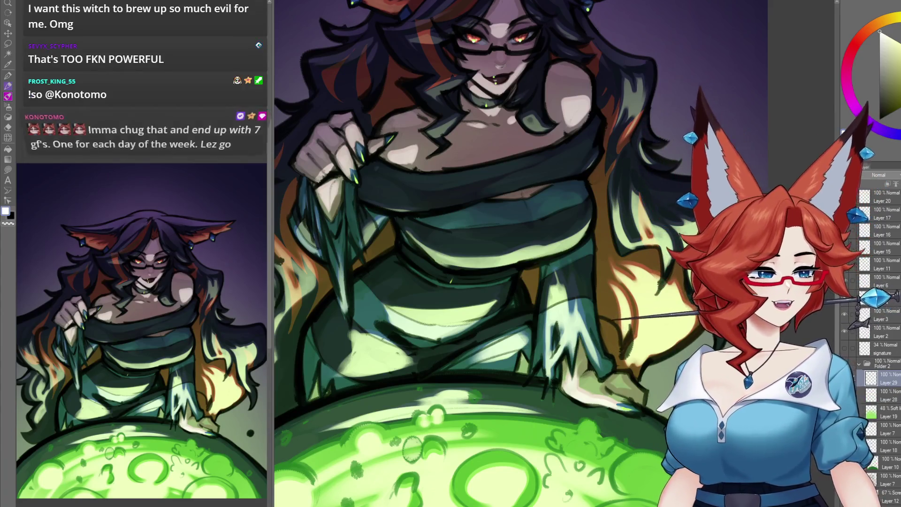
mouse_move(498, 370)
left_mouse_down()
mouse_move(538, 354)
mouse_move(567, 275)
mouse_move(507, 332)
left_mouse_up()
left_click(460, 319, "alt")
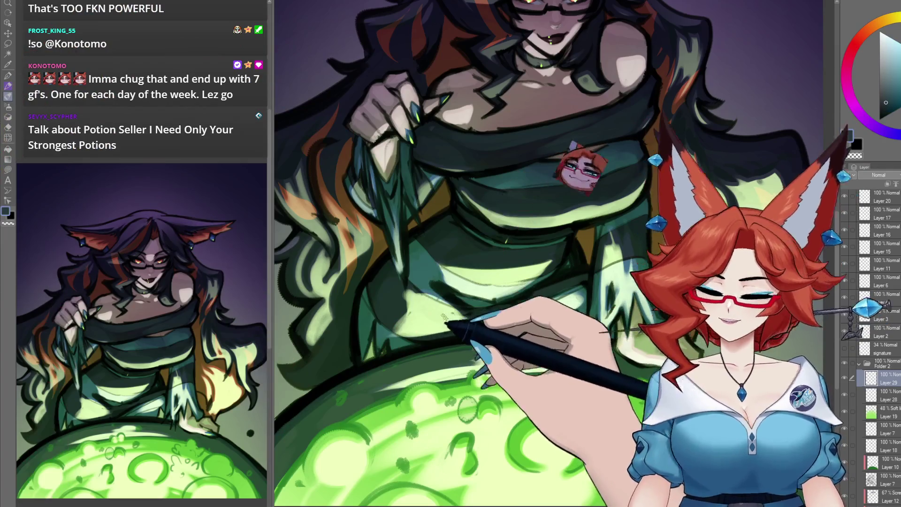
left_click(469, 358, "alt")
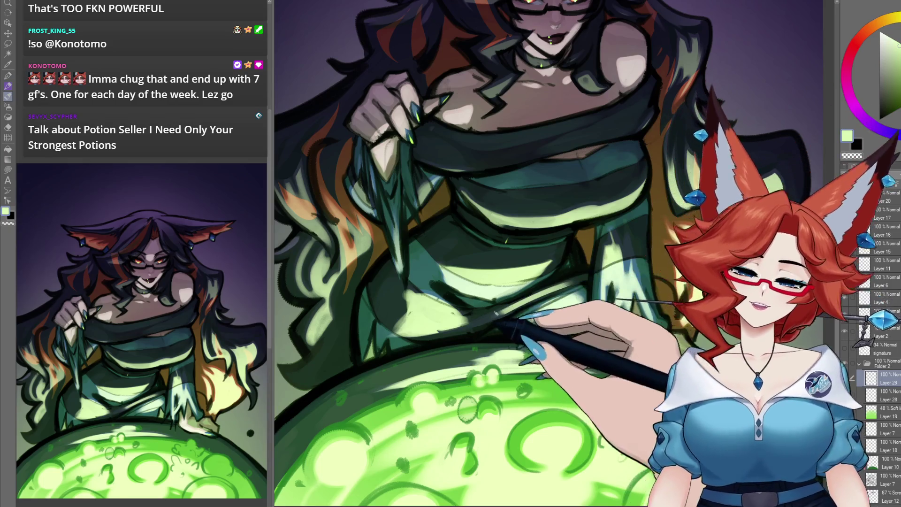
left_click(443, 301, "alt")
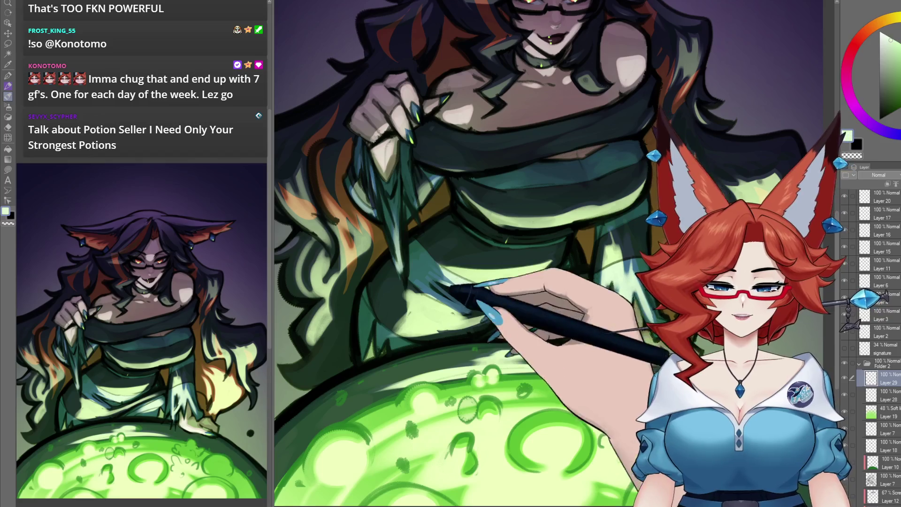
Reframe the lower dress and pick a dark shade for shading its folds.
mouse_move(565, 283)
left_mouse_down()
mouse_move(603, 311)
mouse_move(579, 301)
left_mouse_up()
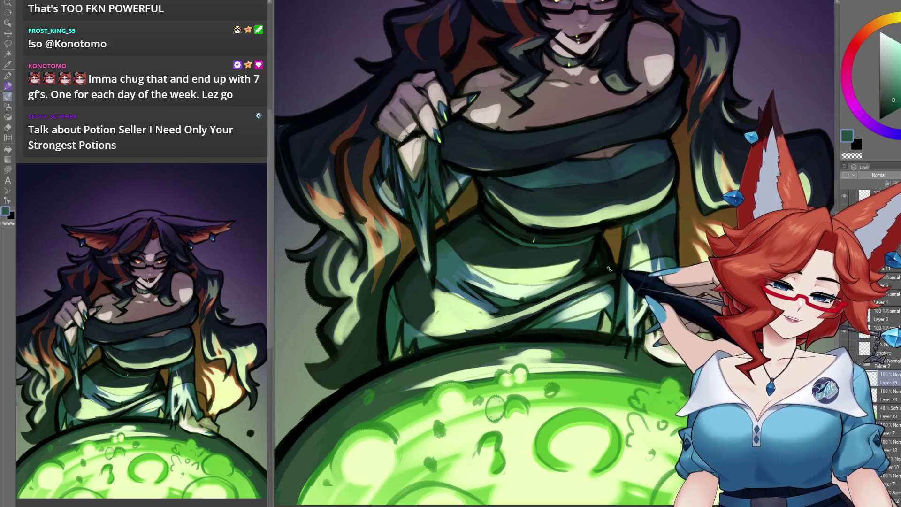
scroll(609, 269, "down", 2)
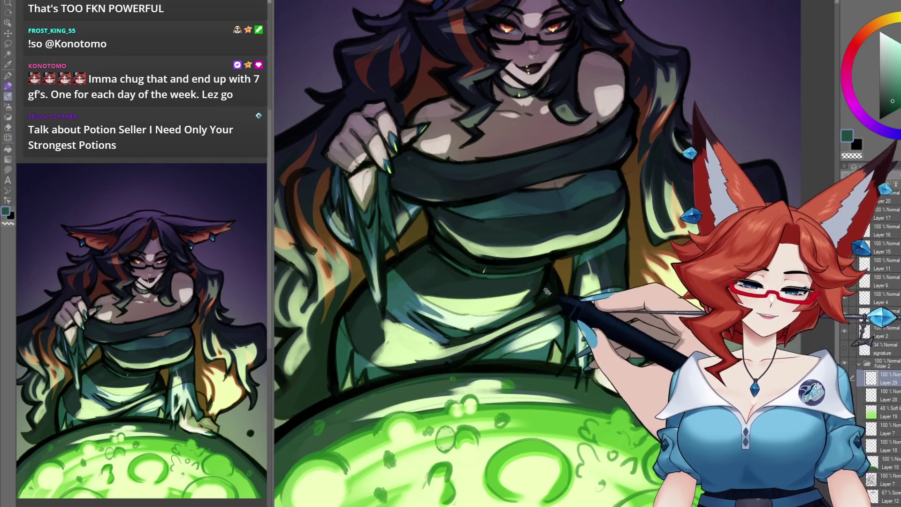
left_click_drag(511, 317, 581, 284)
left_click(581, 284, "alt")
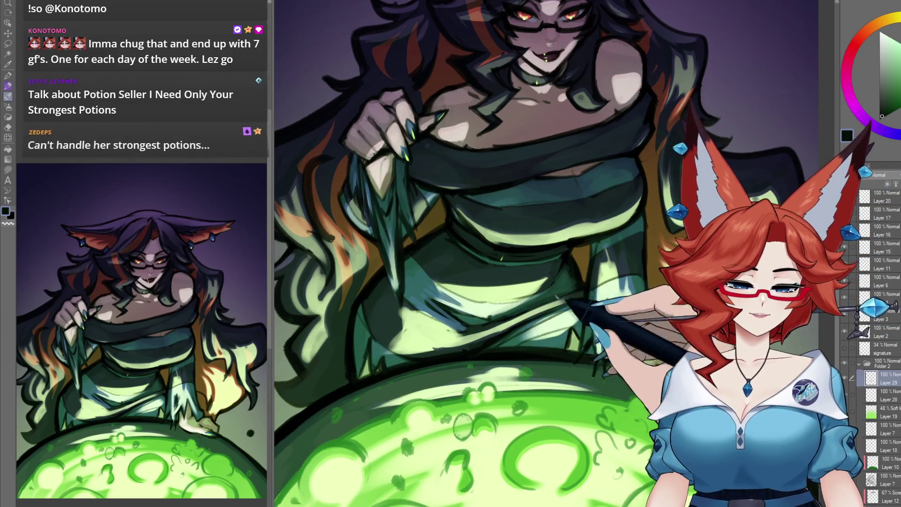
scroll(593, 306, "down", 1)
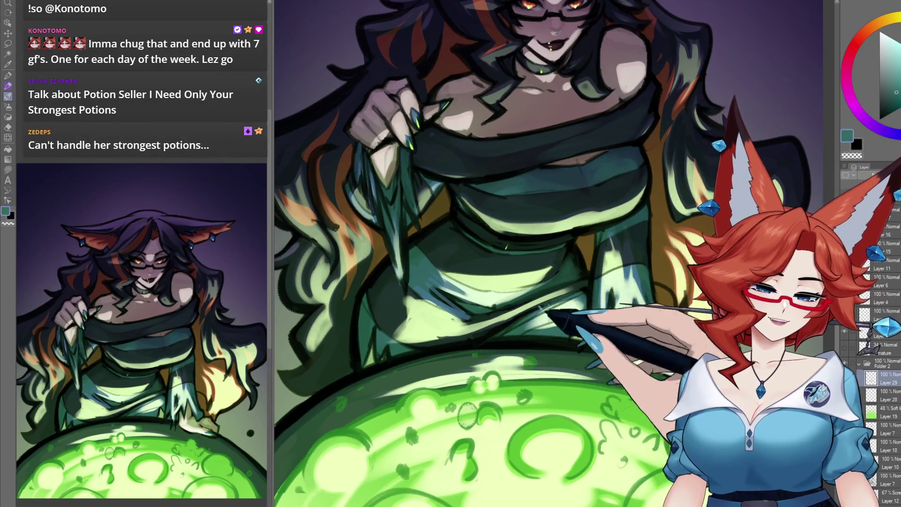
scroll(581, 308, "down", 1)
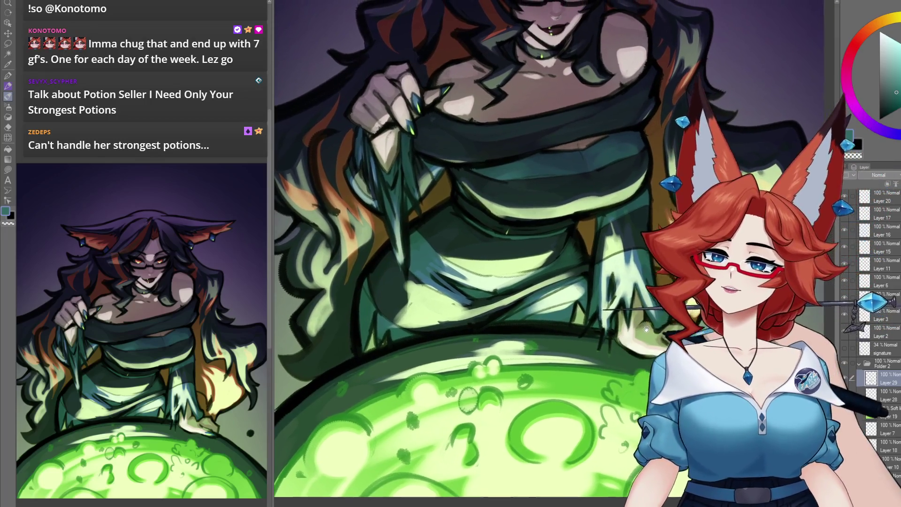
Pan onto the dress folds above the cauldron, then zoom out to recentre the illustration.
left_click_drag(647, 329, 630, 342)
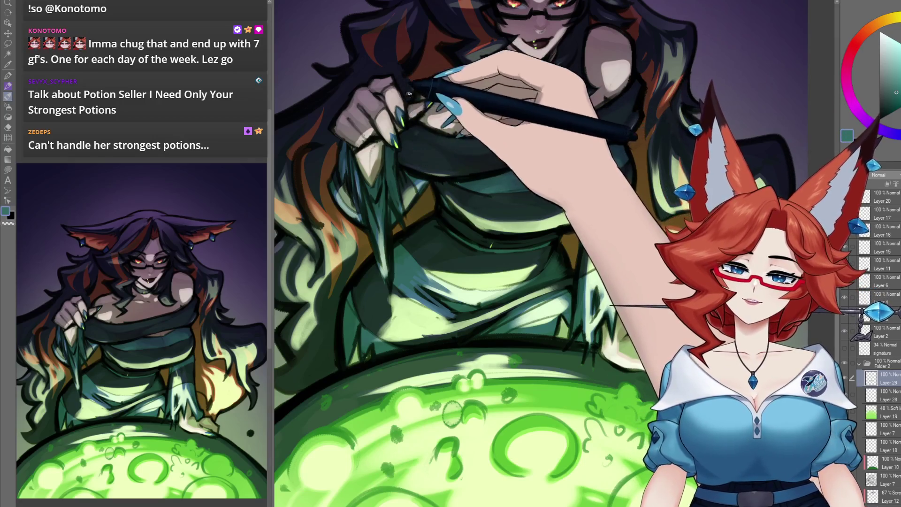
scroll(525, 341, "down", 3)
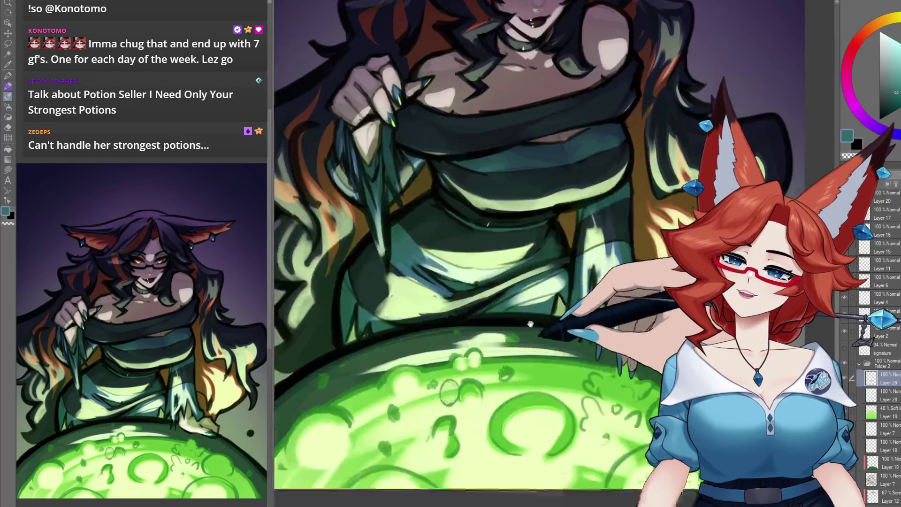
left_click_drag(525, 341, 492, 374)
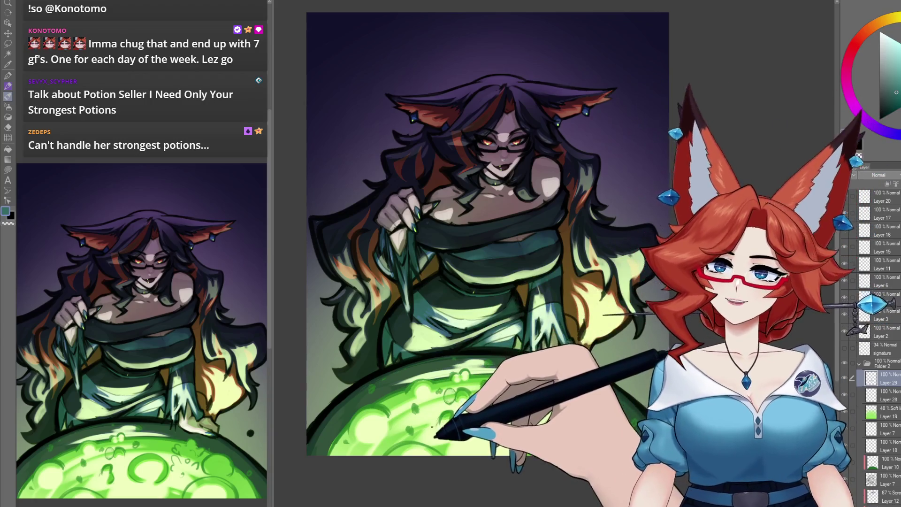
Zoom in and pan to the dress folds just above the cauldron.
scroll(569, 360, "up", 5)
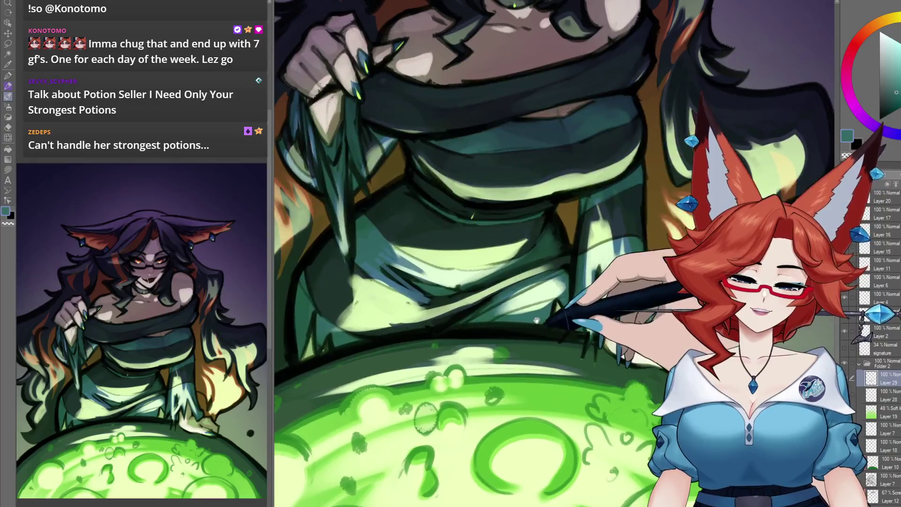
mouse_move(536, 321)
left_mouse_down()
mouse_move(560, 309)
mouse_move(501, 322)
left_mouse_up()
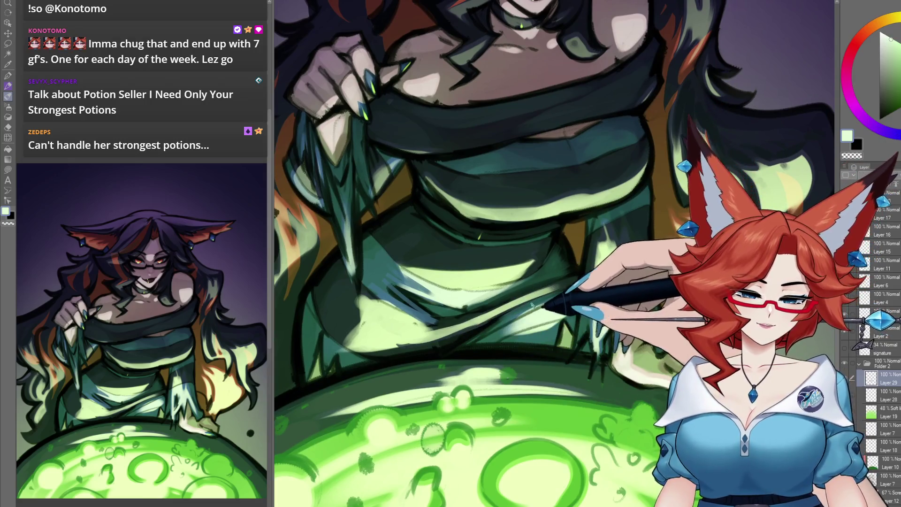